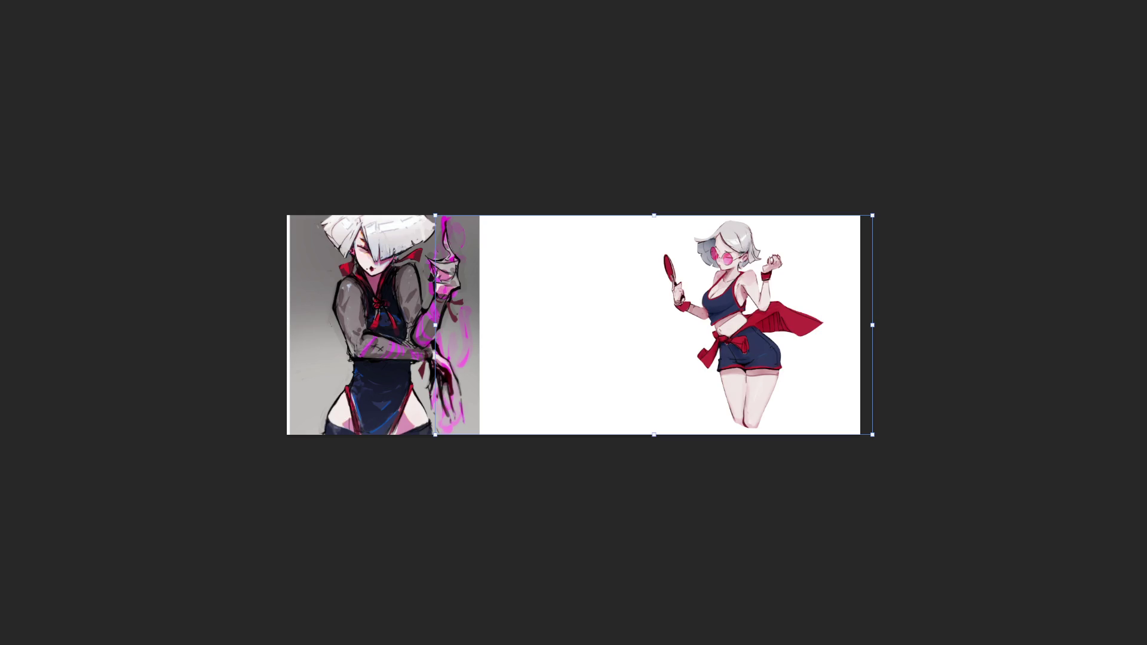
Step: Commit the transform of the right-hand colour reference image
key("Return")
key("c")
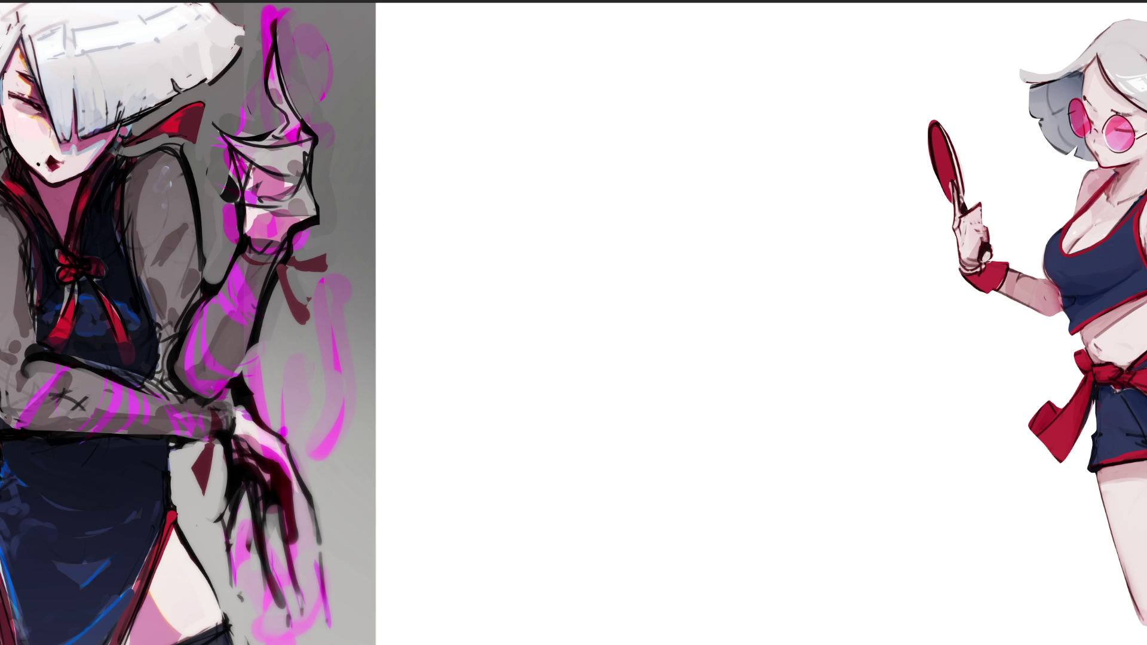
Step: Rough out the head and peaked hat shape at the top of the blank area
mouse_move(555, 110)
left_mouse_down()
mouse_move(619, 40)
mouse_move(668, 93)
left_mouse_up()
mouse_move(634, 44)
left_mouse_down()
mouse_move(686, 74)
mouse_move(694, 142)
left_mouse_up()
mouse_move(605, 32)
left_mouse_down()
mouse_move(602, 195)
mouse_move(618, 202)
left_mouse_up()
left_click_drag(677, 78, 705, 191)
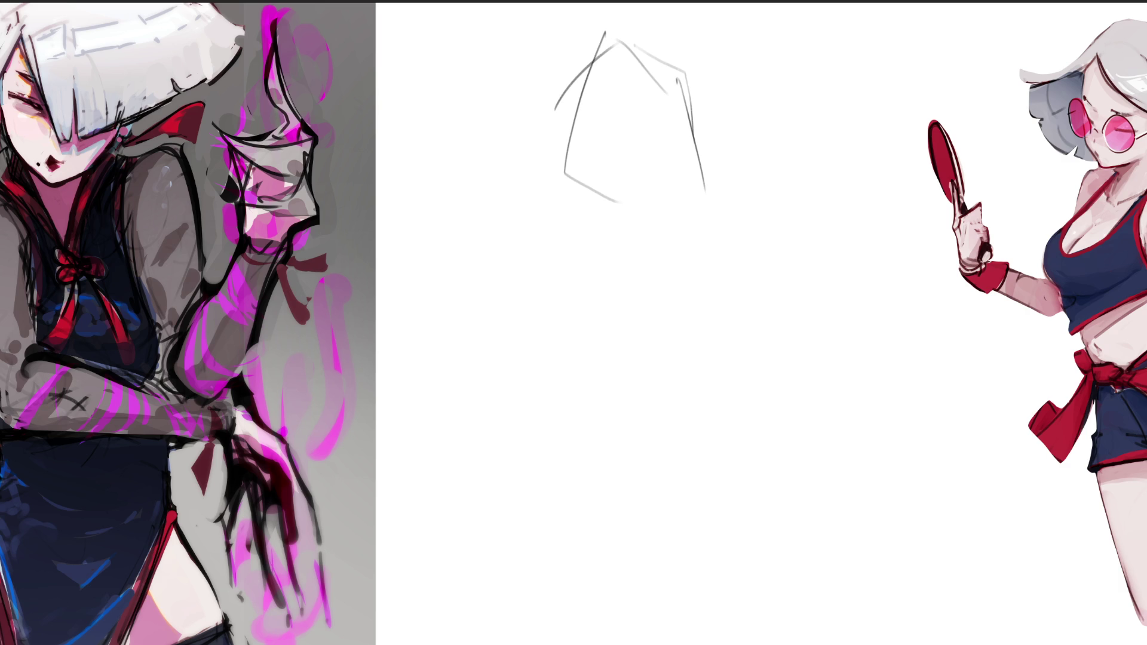
left_click_drag(634, 58, 626, 123)
left_click_drag(623, 149, 683, 111)
mouse_move(637, 82)
left_mouse_down()
mouse_move(640, 196)
mouse_move(596, 198)
left_mouse_up()
left_click_drag(591, 58, 532, 197)
left_click_drag(531, 197, 606, 211)
mouse_move(679, 76)
left_mouse_down()
mouse_move(714, 155)
mouse_move(700, 178)
left_mouse_up()
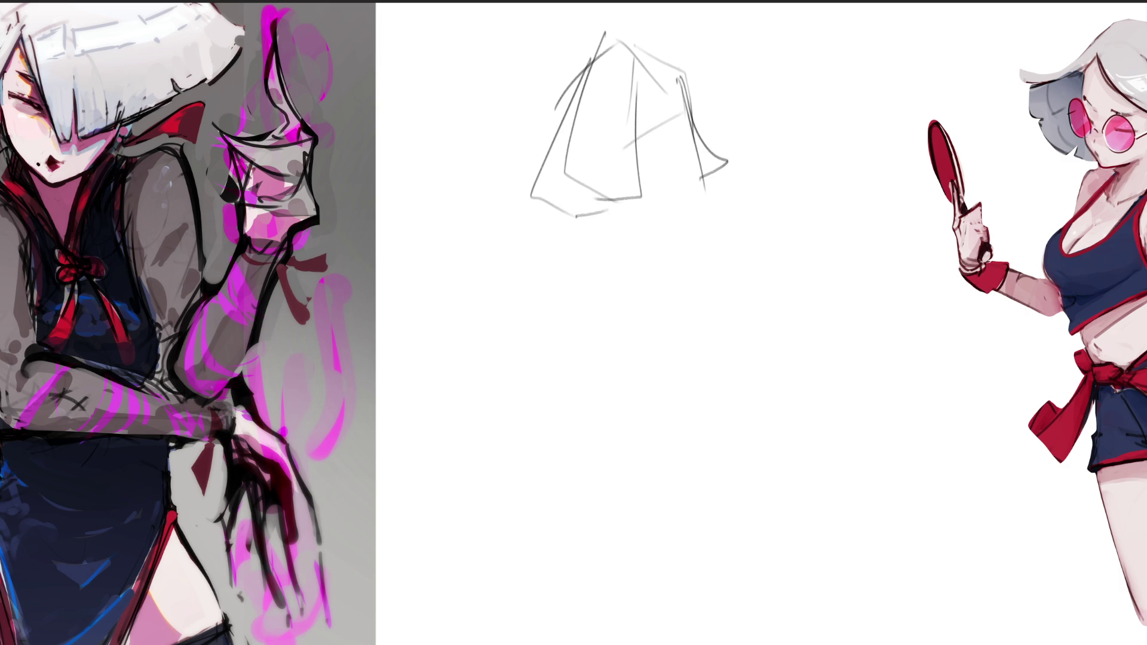
mouse_move(662, 100)
left_mouse_down()
mouse_move(650, 138)
mouse_move(686, 149)
mouse_move(684, 190)
left_mouse_up()
left_click_drag(629, 224, 656, 213)
mouse_move(654, 220)
left_mouse_down()
mouse_move(665, 227)
mouse_move(647, 212)
left_mouse_up()
mouse_move(653, 212)
left_mouse_down()
mouse_move(685, 193)
mouse_move(634, 230)
mouse_move(672, 257)
left_mouse_up()
Step: Sketch the lower body, the long V of the legs and diagonal torso strokes
mouse_move(576, 217)
left_mouse_down()
mouse_move(636, 242)
mouse_move(557, 281)
left_mouse_up()
left_click_drag(590, 316, 551, 339)
left_click_drag(614, 254, 592, 320)
left_click_drag(572, 278, 539, 392)
mouse_move(588, 306)
left_mouse_down()
mouse_move(528, 426)
mouse_move(535, 469)
mouse_move(615, 315)
mouse_move(559, 512)
mouse_move(550, 391)
mouse_move(537, 504)
left_mouse_up()
left_click_drag(576, 418, 532, 570)
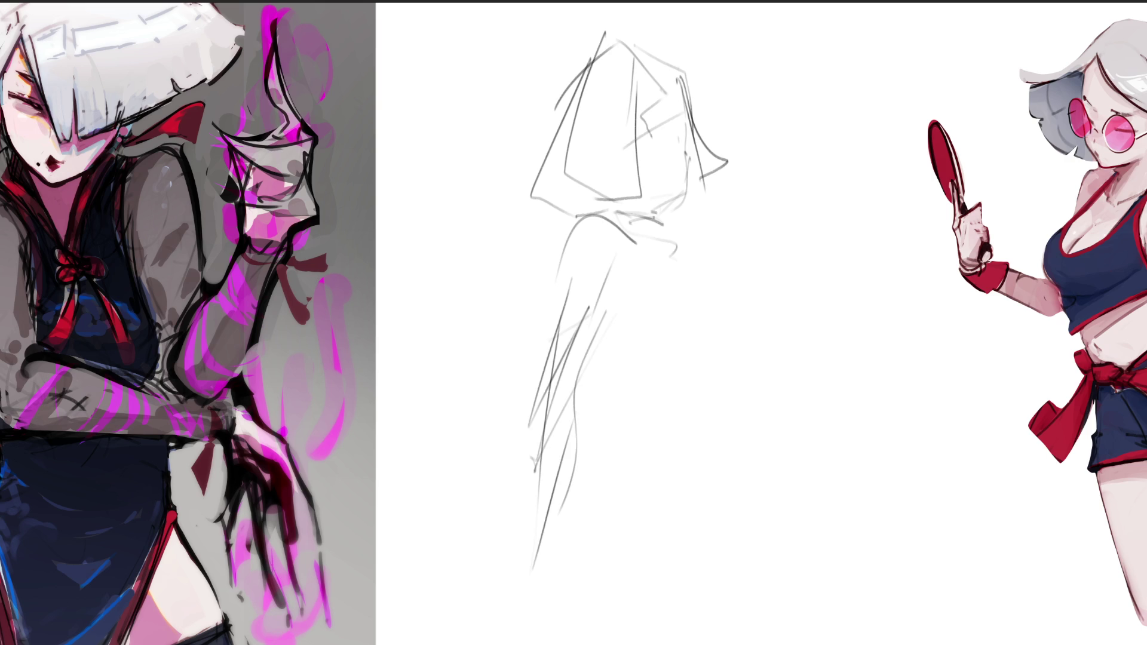
left_click_drag(604, 292, 690, 350)
left_click_drag(660, 333, 695, 278)
mouse_move(663, 239)
left_mouse_down()
mouse_move(716, 256)
mouse_move(743, 318)
left_mouse_up()
Step: Add a raised bent arm, zigzag hip curves and long lines framing the figure
mouse_move(696, 150)
left_mouse_down()
mouse_move(796, 108)
mouse_move(684, 211)
mouse_move(752, 165)
left_mouse_up()
left_click_drag(800, 121, 723, 257)
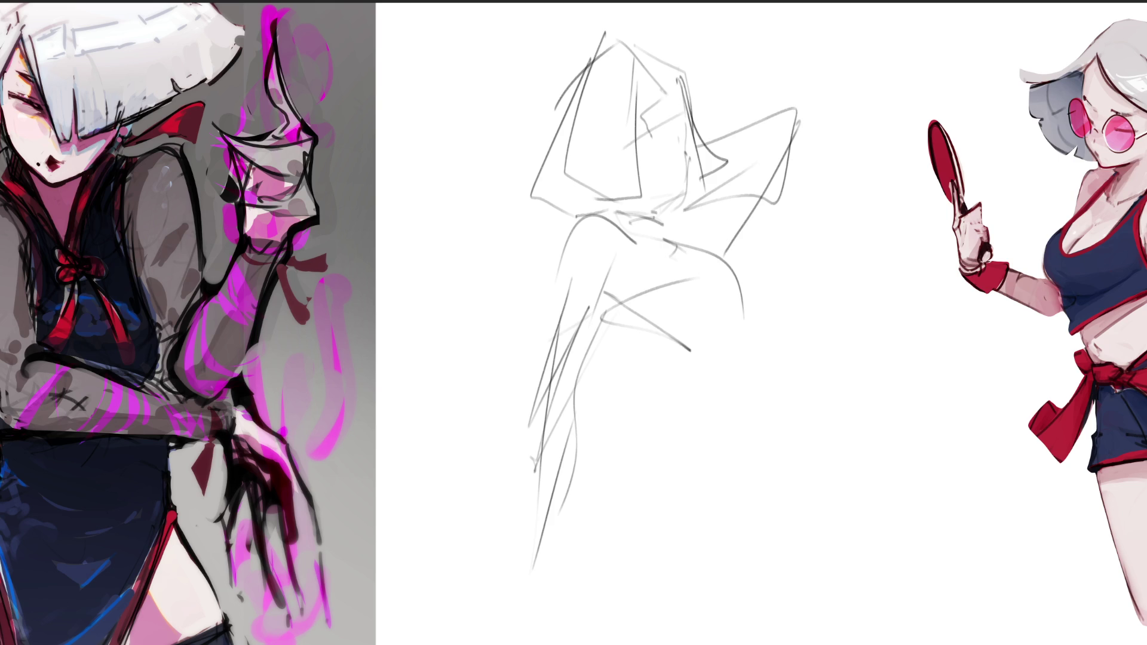
mouse_move(629, 316)
left_mouse_down()
mouse_move(675, 394)
mouse_move(744, 428)
mouse_move(741, 456)
left_mouse_up()
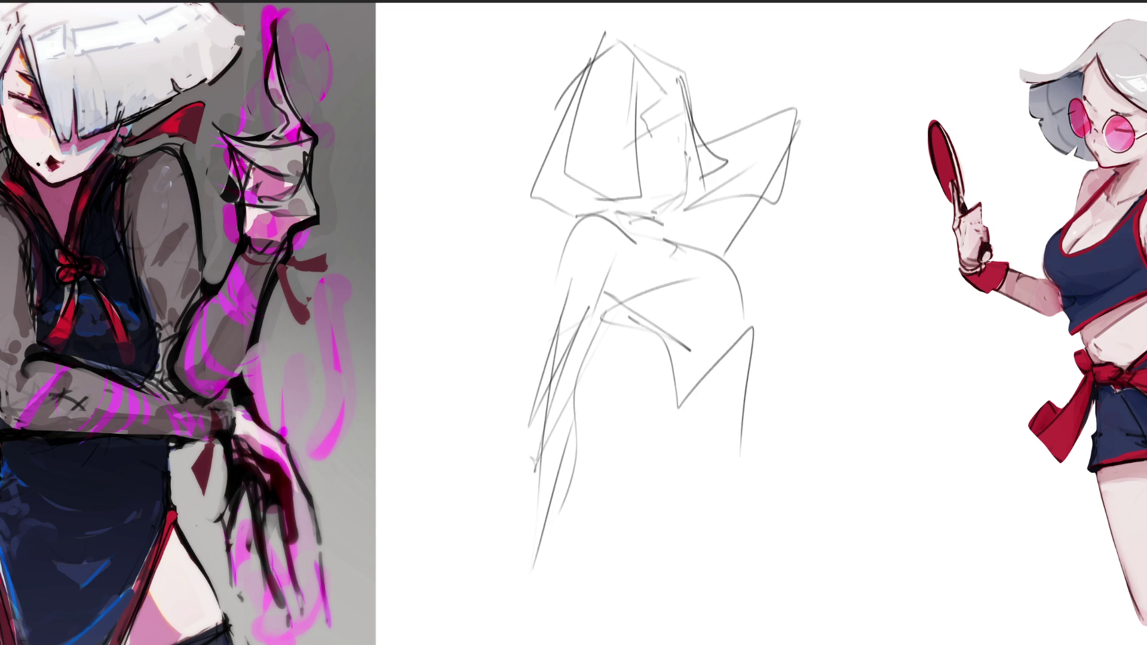
mouse_move(761, 358)
left_mouse_down()
mouse_move(705, 433)
mouse_move(633, 412)
mouse_move(572, 480)
left_mouse_up()
mouse_move(571, 506)
left_mouse_down()
mouse_move(674, 445)
mouse_move(759, 428)
mouse_move(693, 544)
mouse_move(797, 610)
left_mouse_up()
mouse_move(747, 555)
left_mouse_down()
mouse_move(564, 501)
mouse_move(591, 643)
left_mouse_up()
mouse_move(756, 643)
left_mouse_down()
mouse_move(790, 529)
mouse_move(833, 616)
left_mouse_up()
left_click_drag(751, 388, 795, 525)
left_click_drag(747, 245, 743, 299)
mouse_move(797, 74)
left_mouse_down()
mouse_move(771, 162)
mouse_move(763, 344)
left_mouse_up()
mouse_move(618, 36)
left_mouse_down()
mouse_move(573, 118)
mouse_move(633, 260)
mouse_move(739, 301)
left_mouse_up()
Step: Add ground lines and right-side details, then flip the sketch horizontally
mouse_move(547, 528)
left_mouse_down()
mouse_move(538, 591)
mouse_move(808, 608)
left_mouse_up()
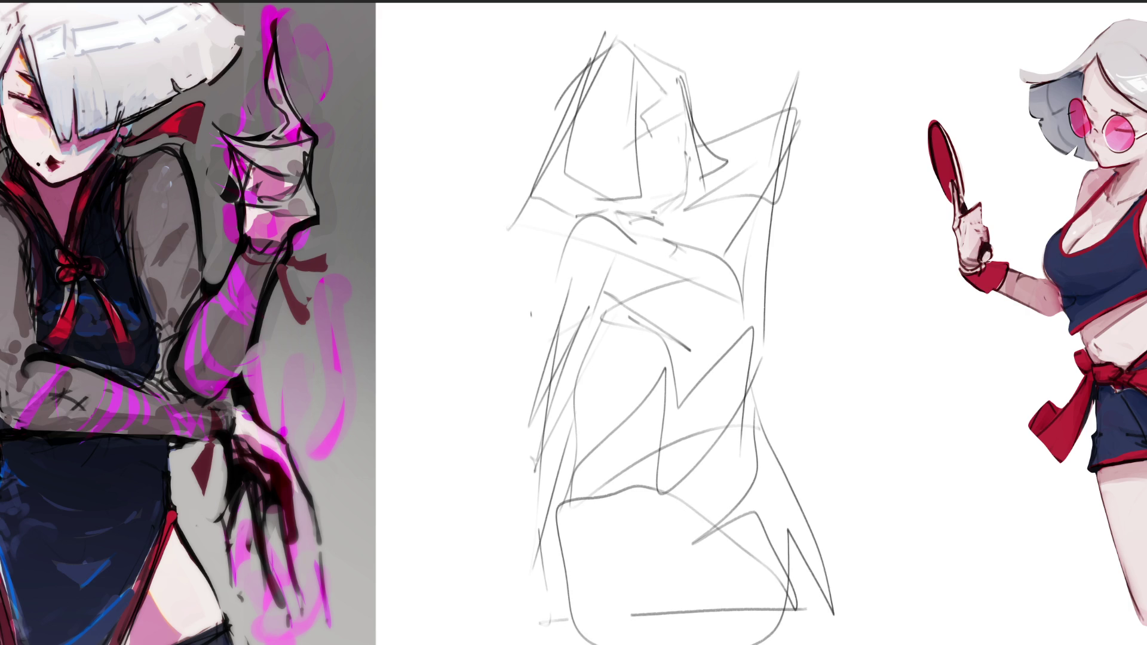
left_click_drag(520, 220, 523, 233)
left_click_drag(540, 520, 541, 627)
left_click_drag(634, 613, 808, 605)
mouse_move(608, 320)
left_mouse_down()
mouse_move(675, 346)
mouse_move(599, 343)
mouse_move(592, 448)
mouse_move(739, 315)
left_mouse_up()
left_click_drag(711, 251, 733, 281)
mouse_move(669, 239)
left_mouse_down()
mouse_move(754, 373)
mouse_move(750, 496)
left_mouse_up()
left_click_drag(767, 437, 754, 493)
left_click_drag(763, 438, 828, 568)
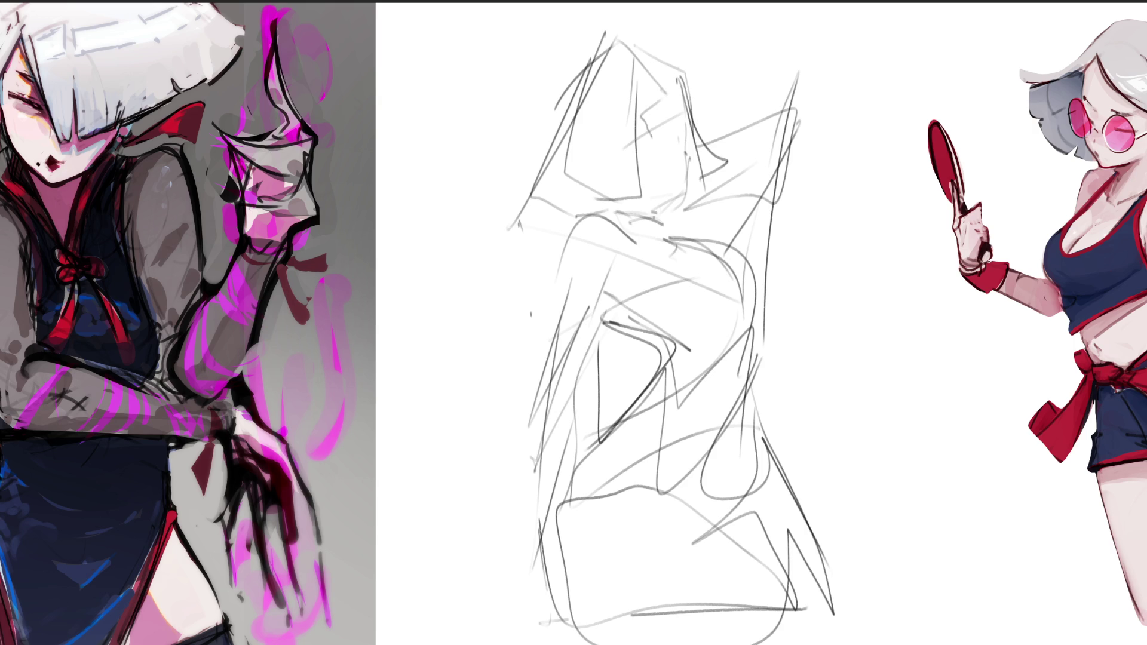
key("m")
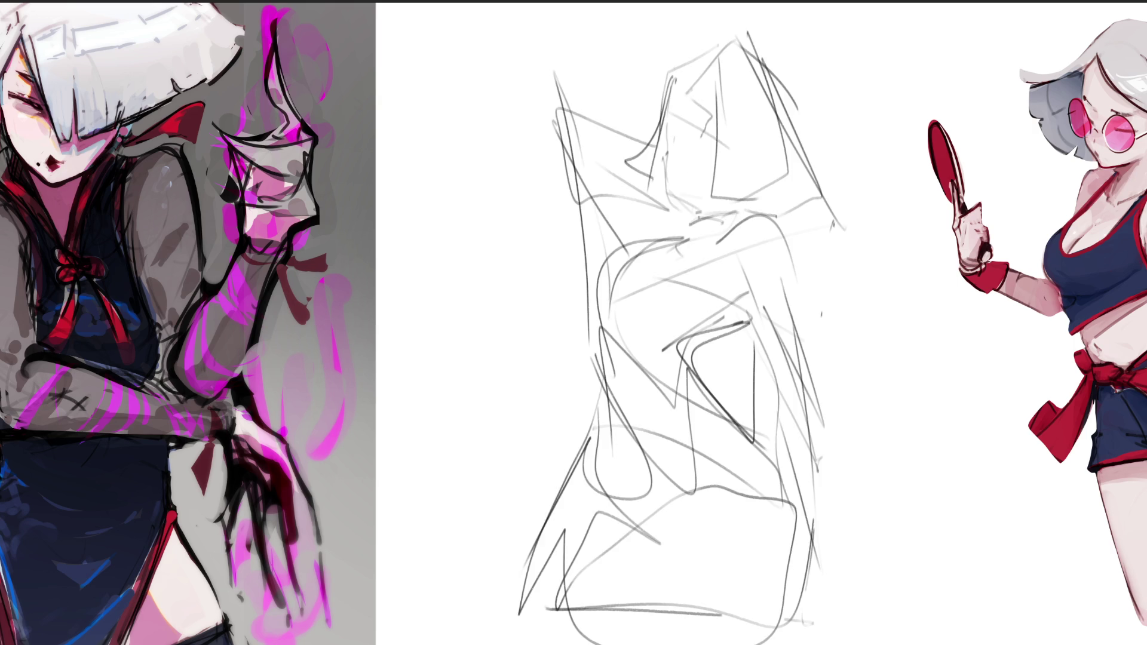
Step: Sweep a large soft eraser across the mirrored figure to lighten its lines
mouse_move(687, 302)
left_mouse_down()
mouse_move(666, 537)
mouse_move(418, 358)
left_mouse_up()
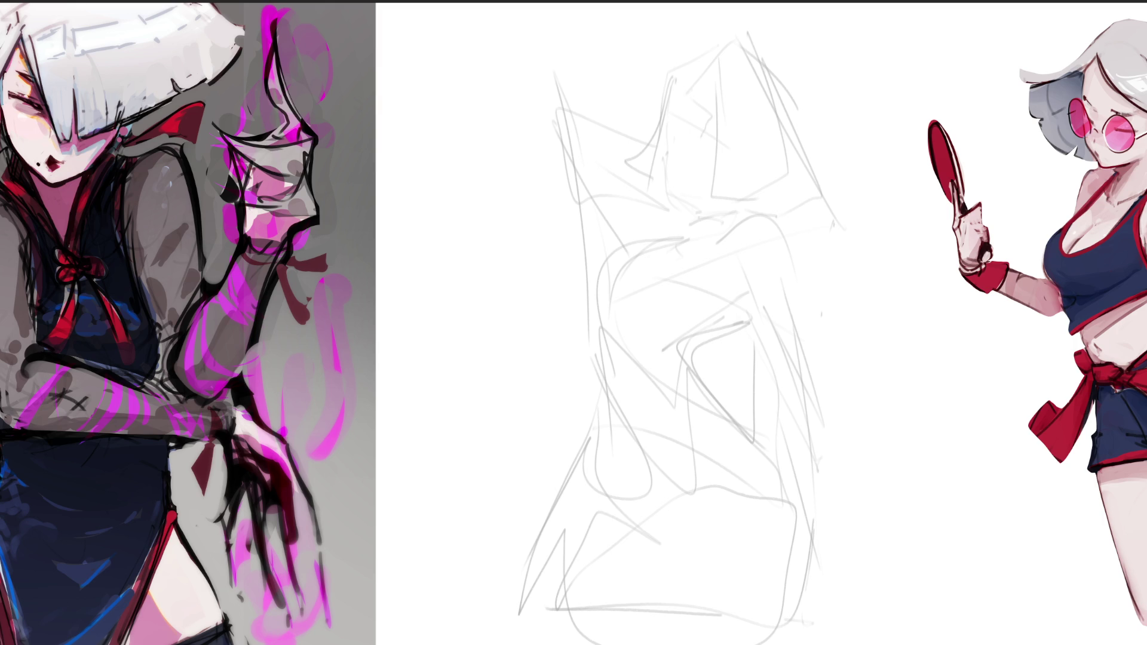
Step: Draw darker lines for the hat's brim arc, peak and slopes
mouse_move(638, 108)
left_mouse_down()
mouse_move(697, 92)
mouse_move(835, 104)
left_mouse_up()
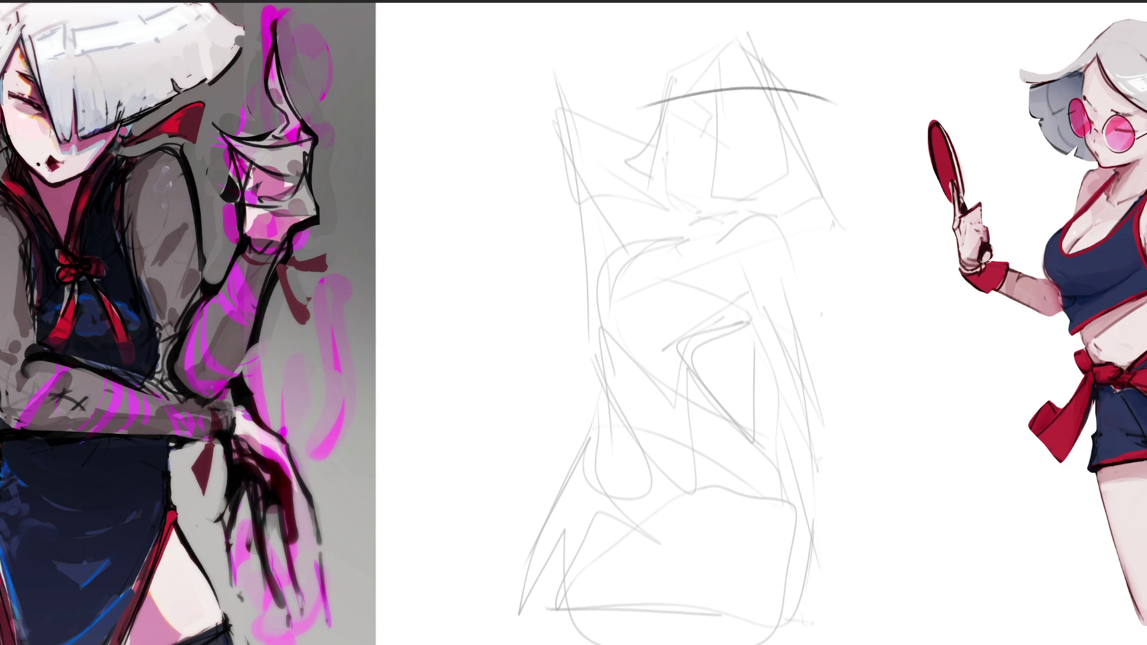
mouse_move(639, 105)
left_mouse_down()
mouse_move(741, 40)
mouse_move(869, 135)
left_mouse_up()
left_click_drag(798, 95, 880, 165)
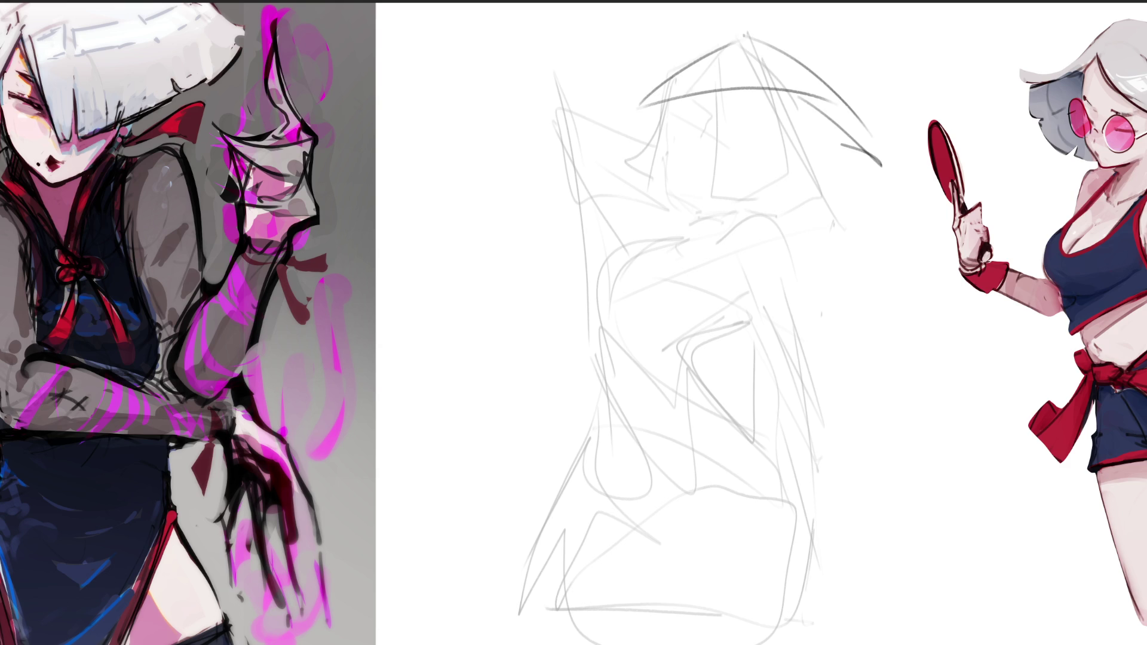
left_click_drag(792, 151, 842, 141)
mouse_move(729, 41)
left_mouse_down()
mouse_move(586, 97)
mouse_move(642, 109)
mouse_move(606, 107)
mouse_move(670, 74)
left_mouse_up()
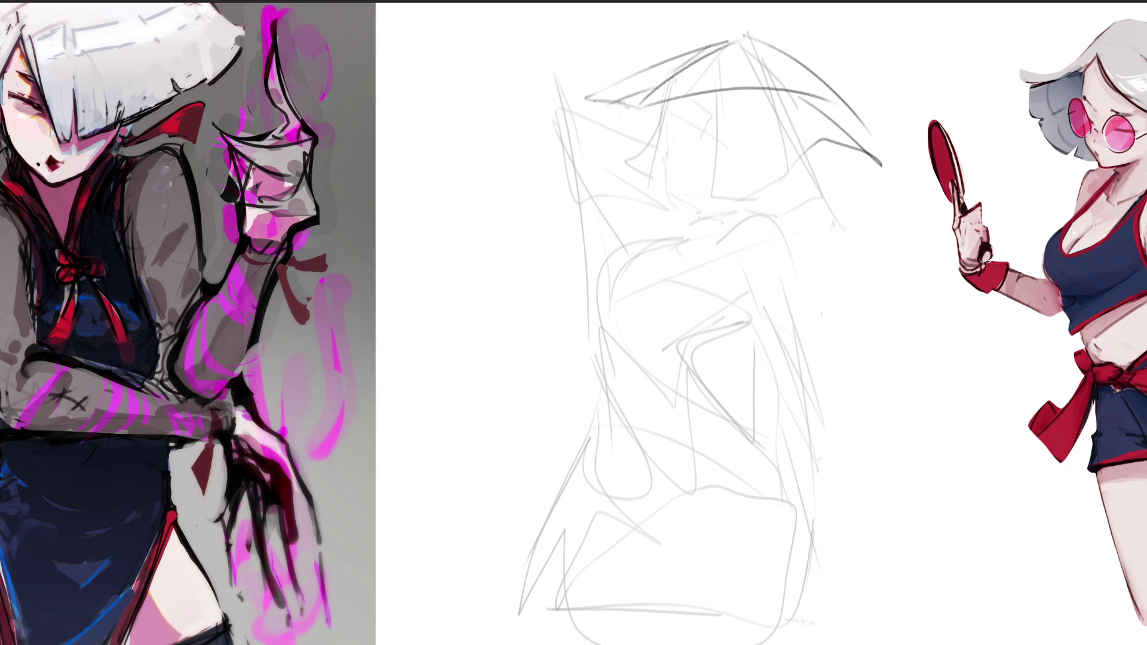
mouse_move(615, 104)
left_mouse_down()
mouse_move(707, 120)
mouse_move(666, 144)
mouse_move(669, 103)
left_mouse_up()
Step: Draw the ear, jaw, neck, shoulder collar, nose and closed eyelid
mouse_move(664, 164)
left_mouse_down()
mouse_move(672, 200)
mouse_move(708, 189)
mouse_move(699, 212)
left_mouse_up()
mouse_move(751, 114)
left_mouse_down()
mouse_move(764, 96)
mouse_move(757, 157)
mouse_move(776, 154)
mouse_move(773, 178)
left_mouse_up()
mouse_move(771, 177)
left_mouse_down()
mouse_move(766, 185)
mouse_move(763, 173)
left_mouse_up()
mouse_move(768, 163)
left_mouse_down()
mouse_move(738, 217)
mouse_move(663, 248)
mouse_move(693, 228)
left_mouse_up()
mouse_move(763, 182)
left_mouse_down()
mouse_move(757, 202)
mouse_move(690, 231)
left_mouse_up()
left_click_drag(691, 212, 661, 261)
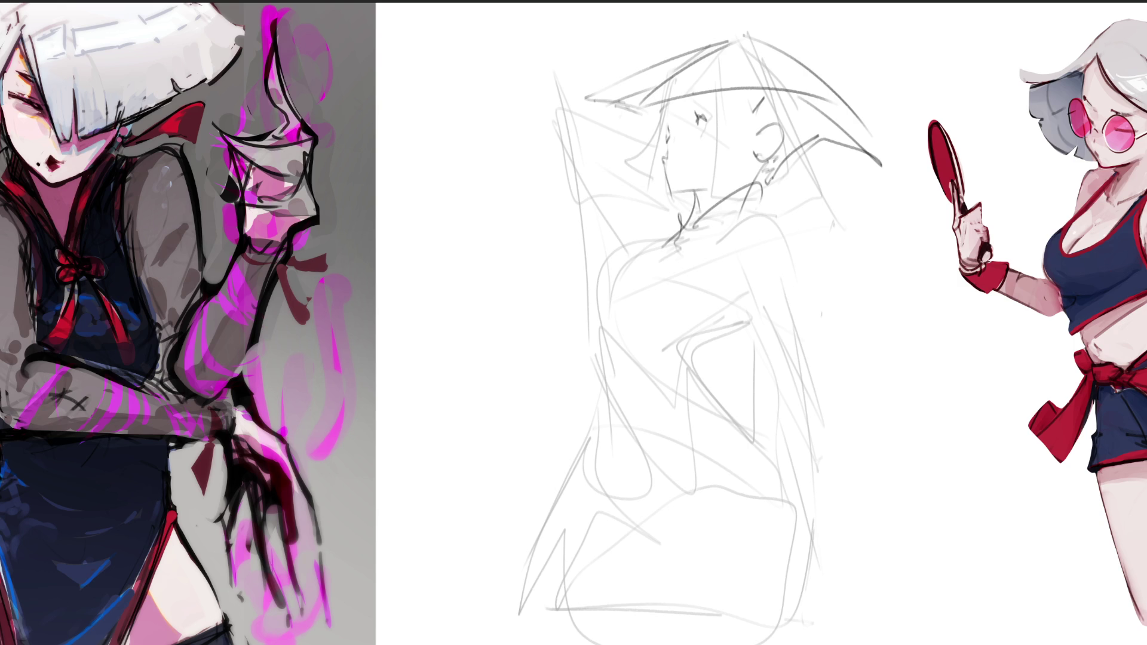
left_click_drag(695, 130, 684, 149)
left_click_drag(691, 102, 706, 108)
Step: Redraw and darken the hat brim on both left and right sides
mouse_move(740, 37)
left_mouse_down()
mouse_move(614, 97)
mouse_move(775, 97)
mouse_move(887, 130)
left_mouse_up()
left_click_drag(794, 59, 904, 142)
left_click_drag(878, 129, 881, 154)
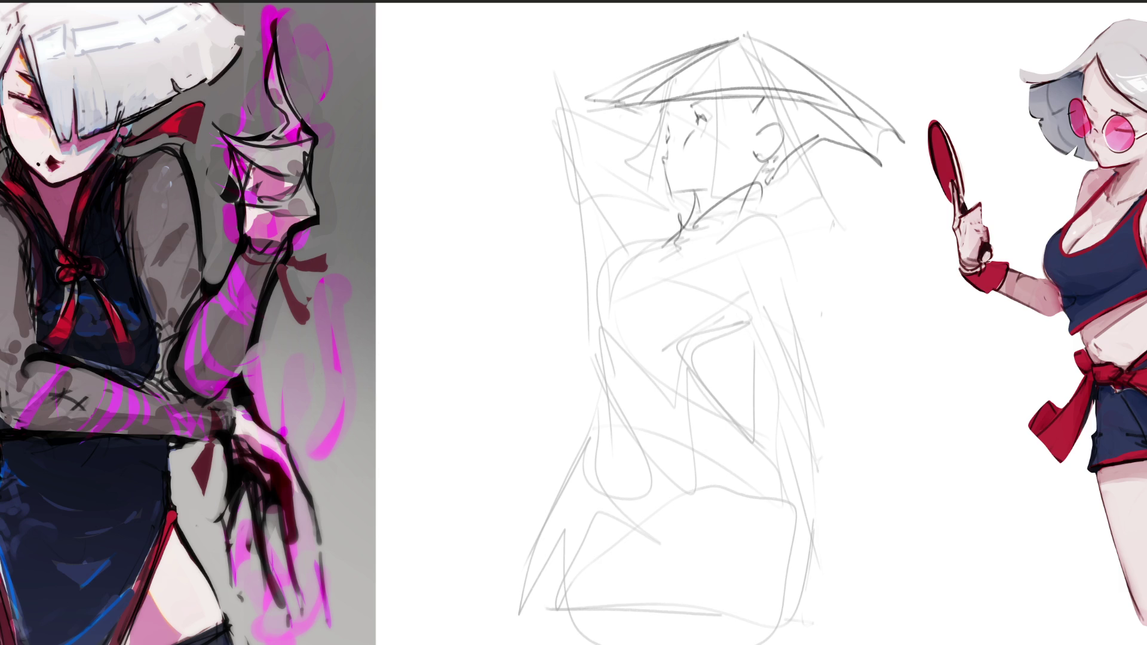
left_click_drag(712, 46, 588, 107)
left_click_drag(584, 109, 638, 106)
left_click_drag(816, 68, 883, 163)
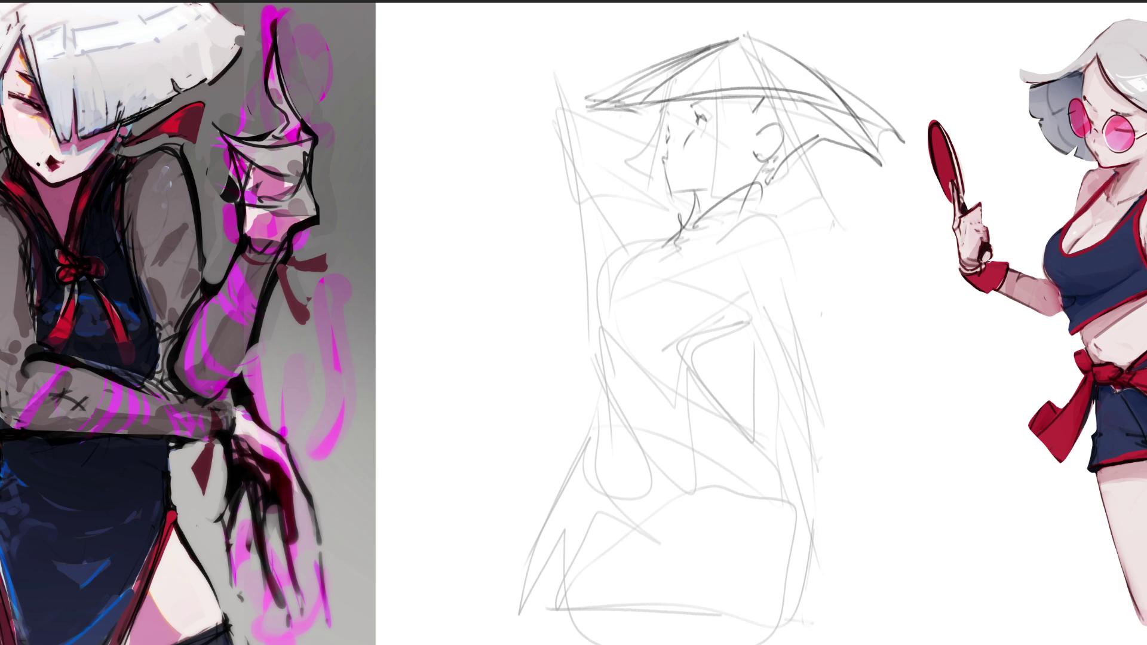
Step: Draw a small bow at the neck with strokes hanging from it
mouse_move(680, 235)
left_mouse_down()
mouse_move(673, 213)
mouse_move(670, 237)
left_mouse_up()
mouse_move(668, 236)
left_mouse_down()
mouse_move(637, 238)
mouse_move(672, 242)
mouse_move(657, 245)
left_mouse_up()
mouse_move(580, 235)
left_mouse_down()
mouse_move(658, 240)
mouse_move(583, 281)
left_mouse_up()
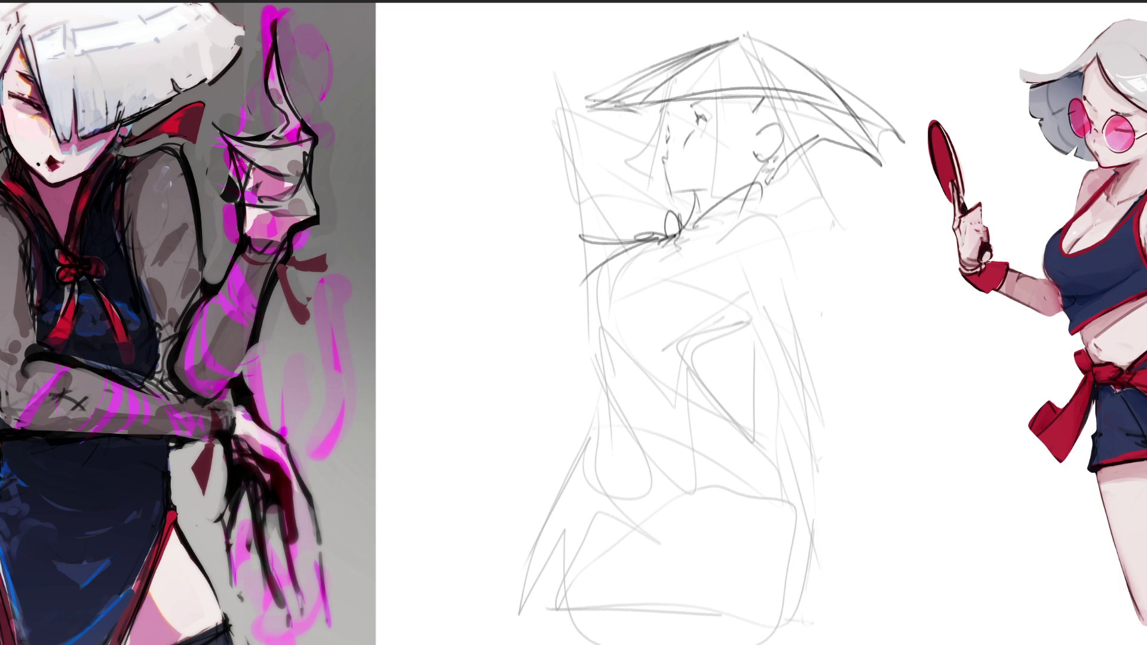
Step: Draw the bow's ribbon tail, the collar and shoulder, and folds in the clothing
mouse_move(658, 242)
left_mouse_down()
mouse_move(583, 312)
mouse_move(660, 247)
mouse_move(754, 209)
left_mouse_up()
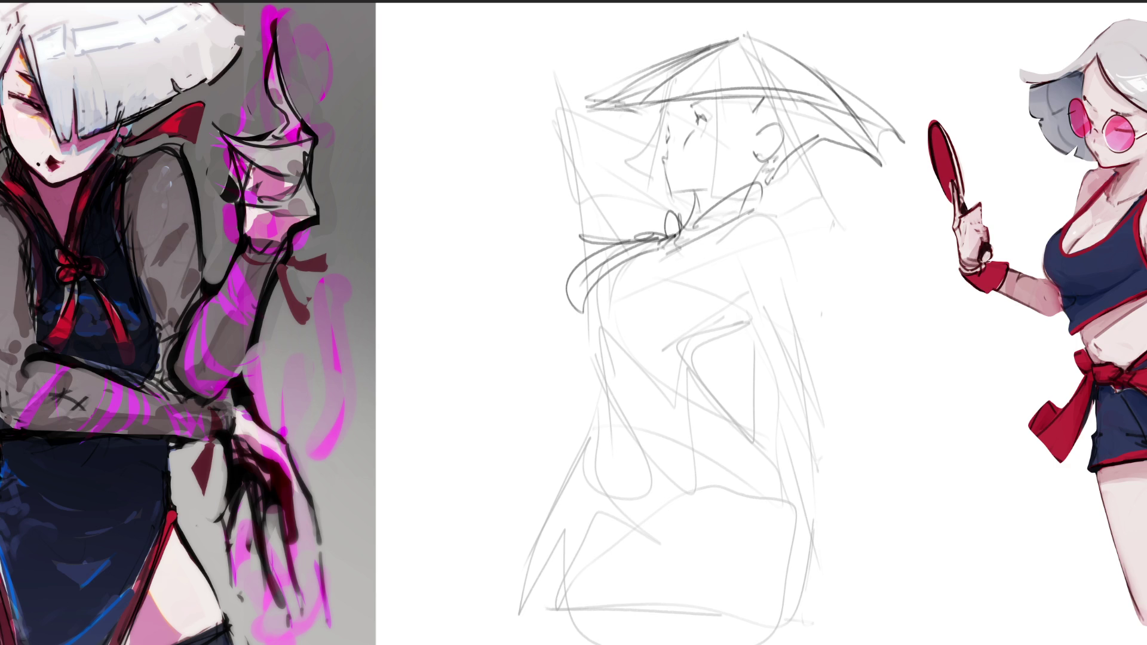
mouse_move(694, 263)
left_mouse_down()
mouse_move(749, 214)
mouse_move(770, 215)
left_mouse_up()
mouse_move(665, 280)
left_mouse_down()
mouse_move(764, 203)
mouse_move(723, 230)
mouse_move(695, 322)
mouse_move(726, 321)
mouse_move(671, 383)
left_mouse_up()
left_click_drag(599, 309, 586, 355)
mouse_move(613, 325)
left_mouse_down()
mouse_move(591, 335)
mouse_move(674, 352)
left_mouse_up()
left_click_drag(702, 366, 707, 373)
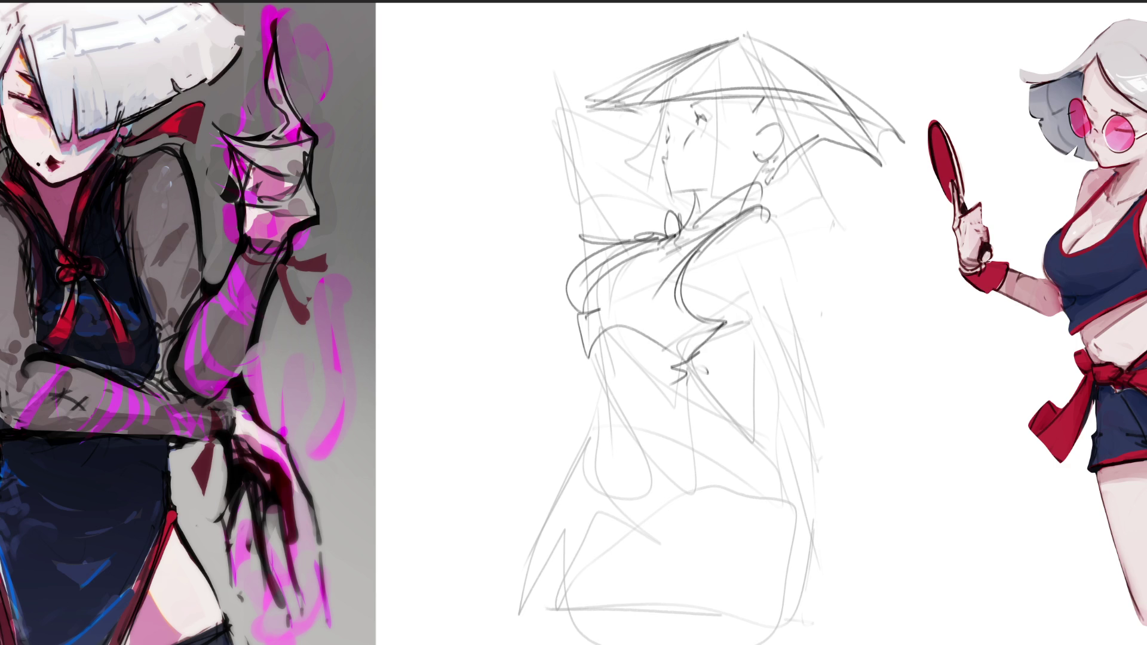
Step: Sketch the figure's sides, thigh and long leg lines down to the bottom
mouse_move(584, 333)
left_mouse_down()
mouse_move(593, 407)
mouse_move(618, 408)
mouse_move(644, 541)
left_mouse_up()
left_click_drag(594, 423, 619, 533)
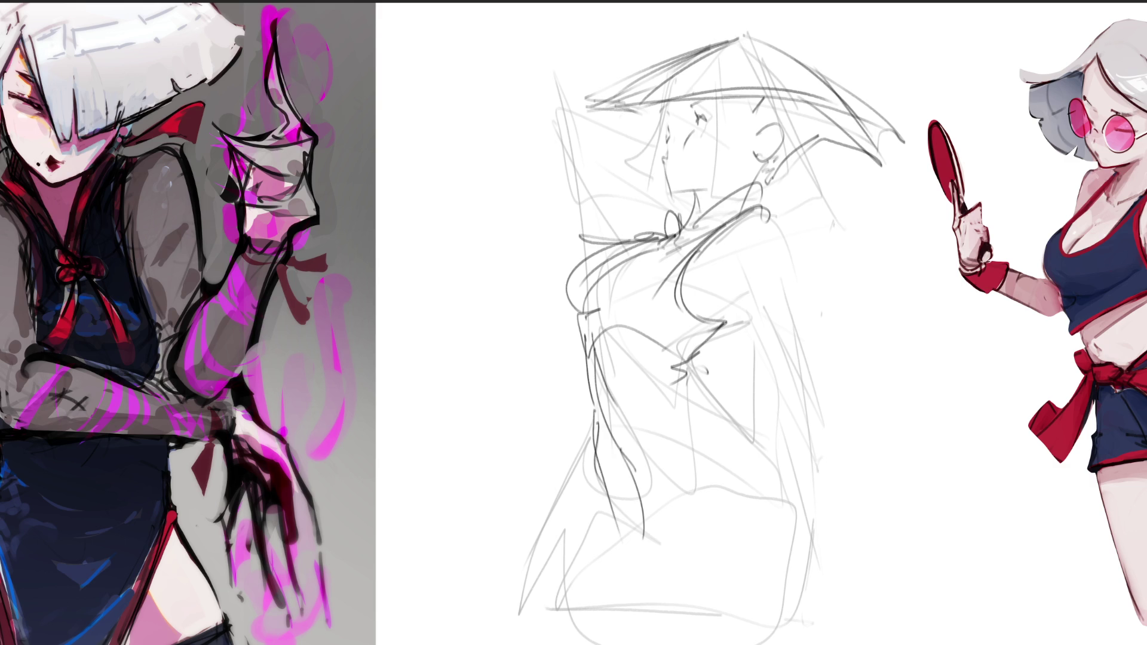
left_click_drag(591, 399, 605, 472)
mouse_move(604, 471)
left_mouse_down()
mouse_move(644, 621)
mouse_move(668, 644)
left_mouse_up()
mouse_move(724, 409)
left_mouse_down()
mouse_move(694, 420)
mouse_move(693, 603)
left_mouse_up()
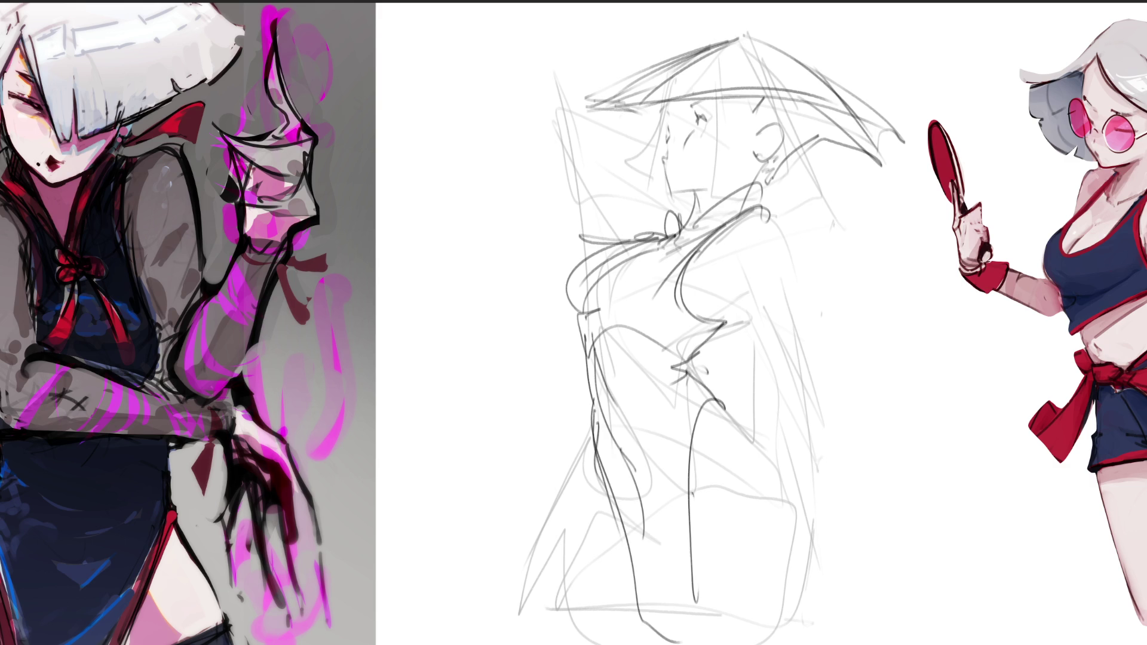
left_click_drag(692, 491, 671, 644)
mouse_move(715, 396)
left_mouse_down()
mouse_move(735, 499)
mouse_move(696, 509)
left_mouse_up()
mouse_move(777, 470)
left_mouse_down()
mouse_move(806, 526)
mouse_move(813, 574)
left_mouse_up()
left_click_drag(583, 500, 623, 509)
mouse_move(591, 433)
left_mouse_down()
mouse_move(575, 485)
mouse_move(593, 505)
mouse_move(543, 619)
left_mouse_up()
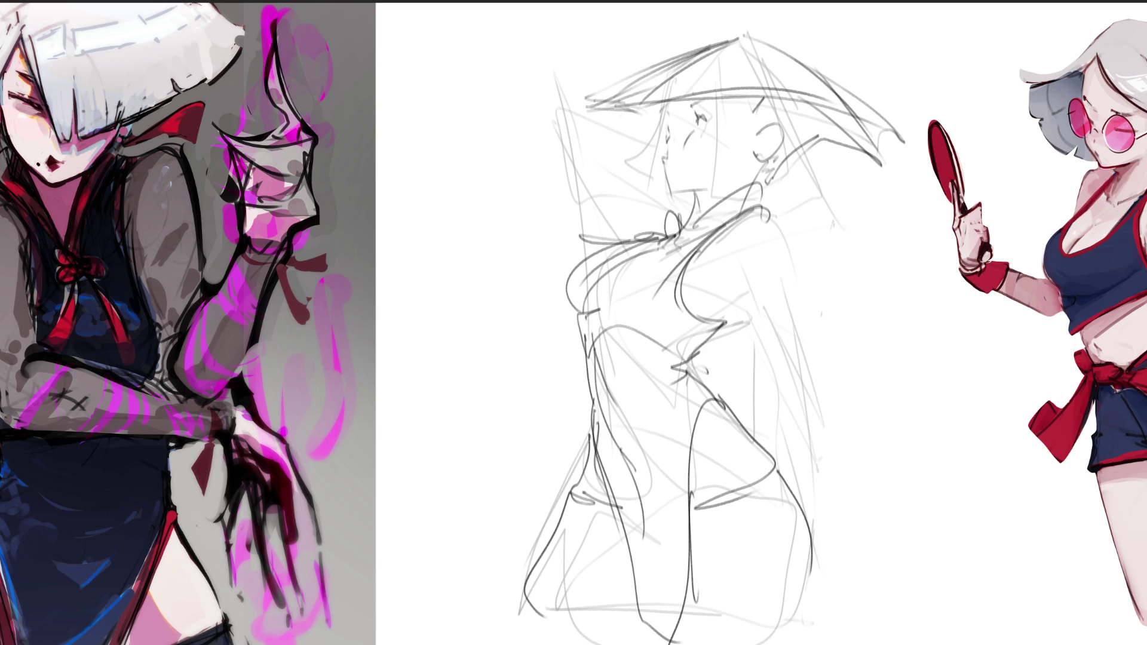
Step: Draw the outstretched right arm and a hooked wing-like shape left of the figure
mouse_move(723, 298)
left_mouse_down()
mouse_move(755, 308)
mouse_move(787, 250)
left_mouse_up()
mouse_move(760, 303)
left_mouse_down()
mouse_move(933, 347)
mouse_move(895, 361)
mouse_move(873, 349)
mouse_move(822, 357)
mouse_move(817, 425)
mouse_move(656, 376)
mouse_move(824, 357)
left_mouse_up()
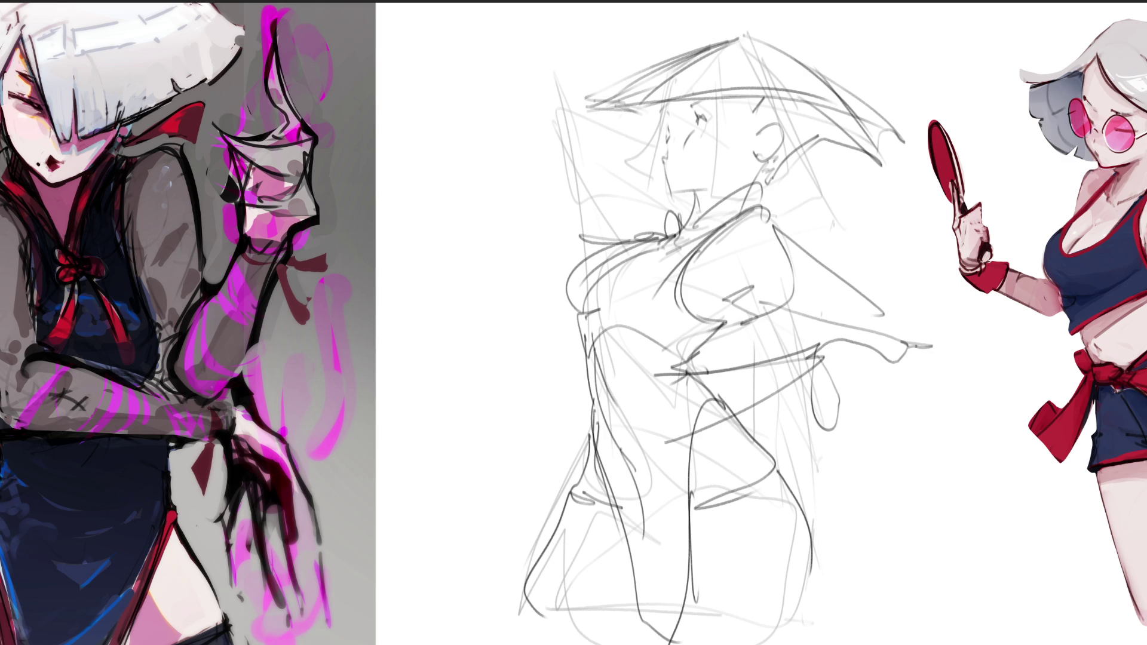
mouse_move(655, 444)
left_mouse_down()
mouse_move(727, 507)
mouse_move(821, 373)
left_mouse_up()
mouse_move(797, 358)
left_mouse_down()
mouse_move(866, 364)
mouse_move(870, 421)
left_mouse_up()
mouse_move(828, 358)
left_mouse_down()
mouse_move(849, 314)
mouse_move(861, 400)
left_mouse_up()
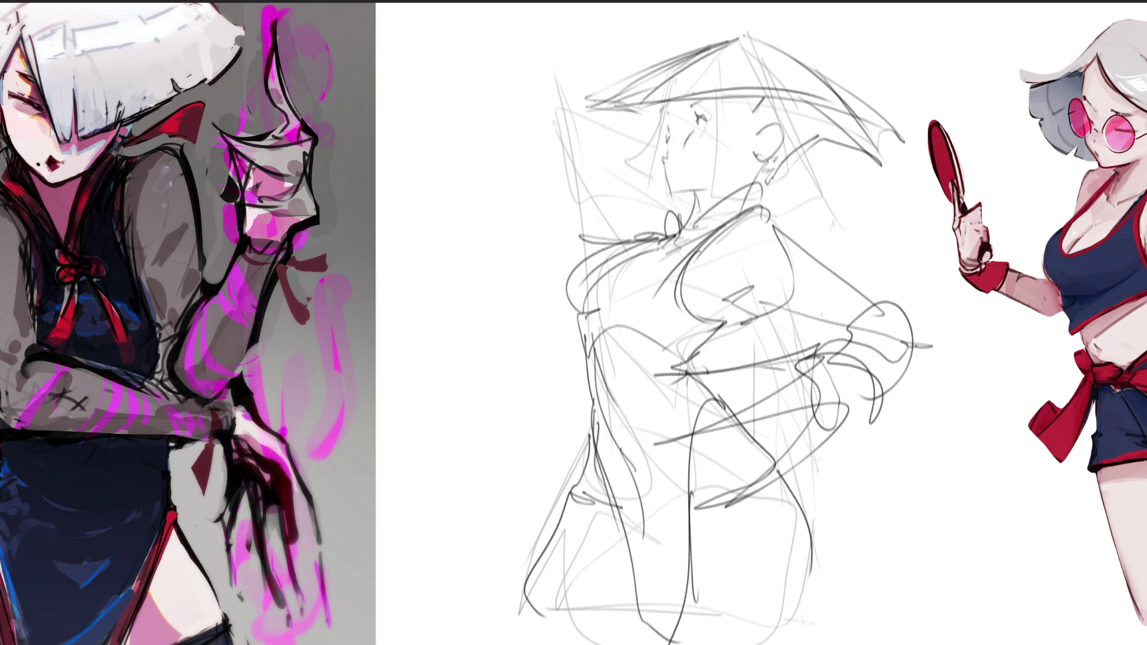
left_click_drag(519, 328, 528, 334)
mouse_move(519, 214)
left_mouse_down()
mouse_move(475, 318)
mouse_move(525, 267)
left_mouse_up()
left_click_drag(510, 303, 493, 315)
mouse_move(505, 216)
left_mouse_down()
mouse_move(534, 174)
mouse_move(551, 238)
mouse_move(538, 191)
mouse_move(609, 111)
mouse_move(640, 218)
left_mouse_up()
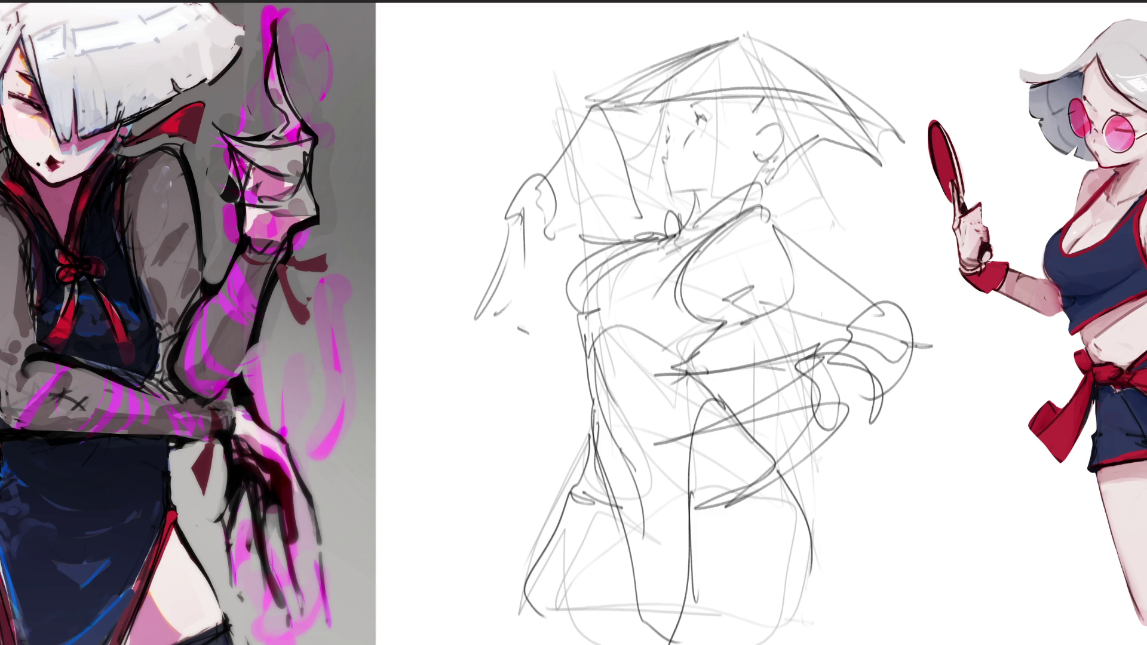
Step: Add a second pointed hat left of the head and side strokes, then fade the sketch lighter
mouse_move(549, 90)
left_mouse_down()
mouse_move(672, 209)
mouse_move(636, 200)
mouse_move(650, 207)
left_mouse_up()
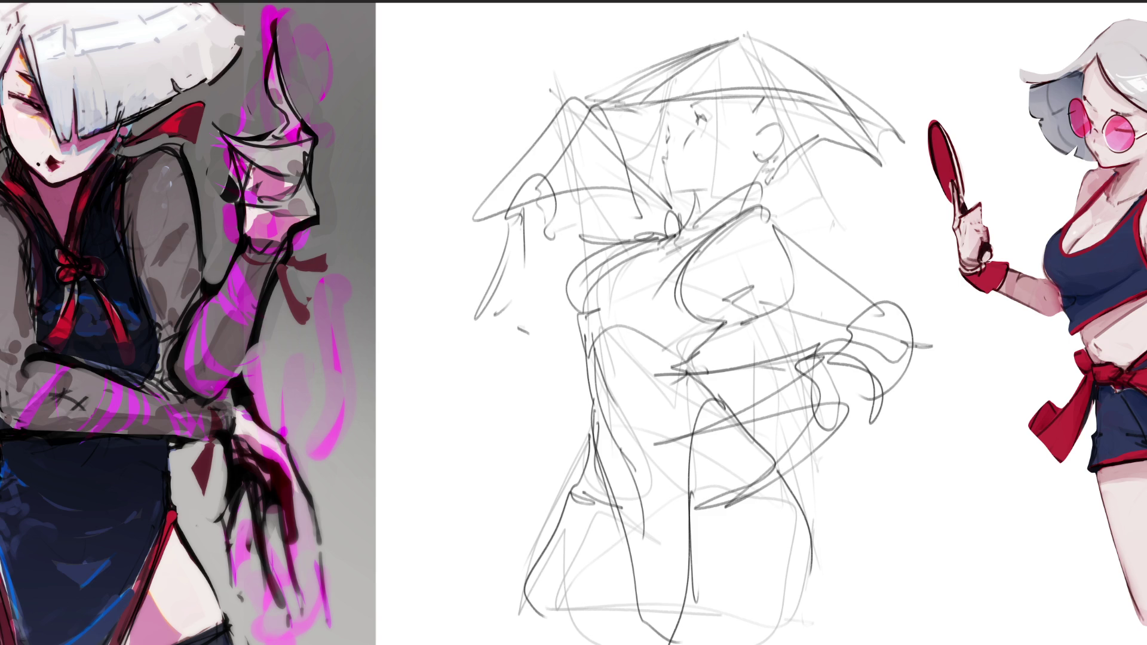
mouse_move(509, 206)
left_mouse_down()
mouse_move(563, 156)
mouse_move(590, 197)
left_mouse_up()
left_click_drag(498, 192, 587, 213)
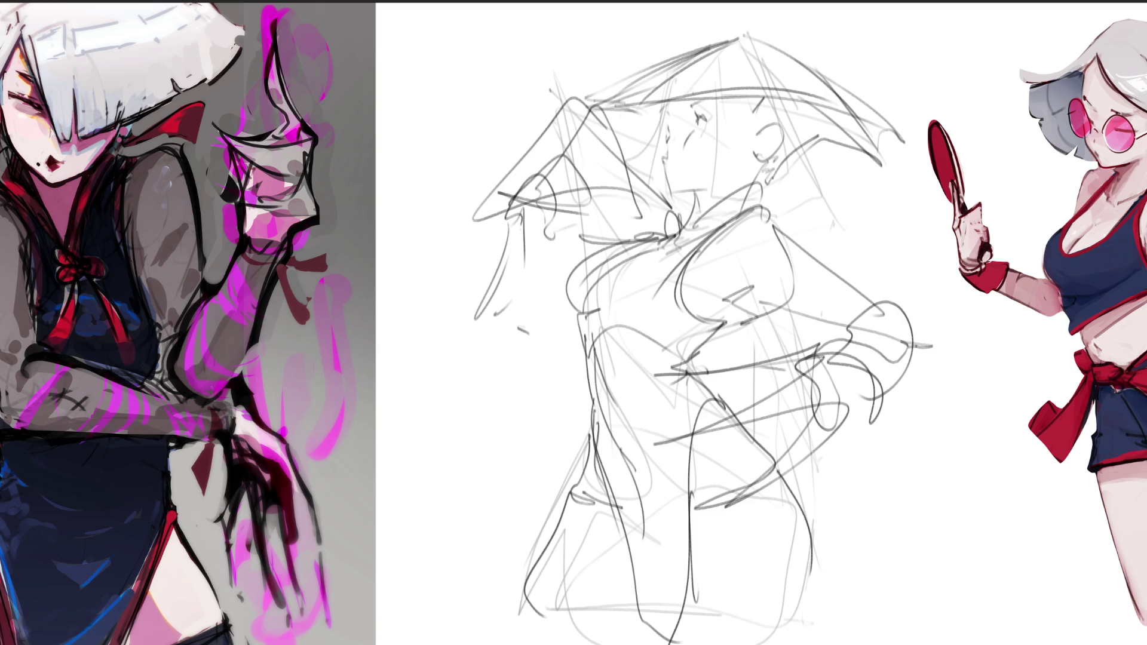
left_click_drag(803, 401, 895, 363)
left_click_drag(839, 428, 936, 349)
left_click_drag(816, 187, 814, 301)
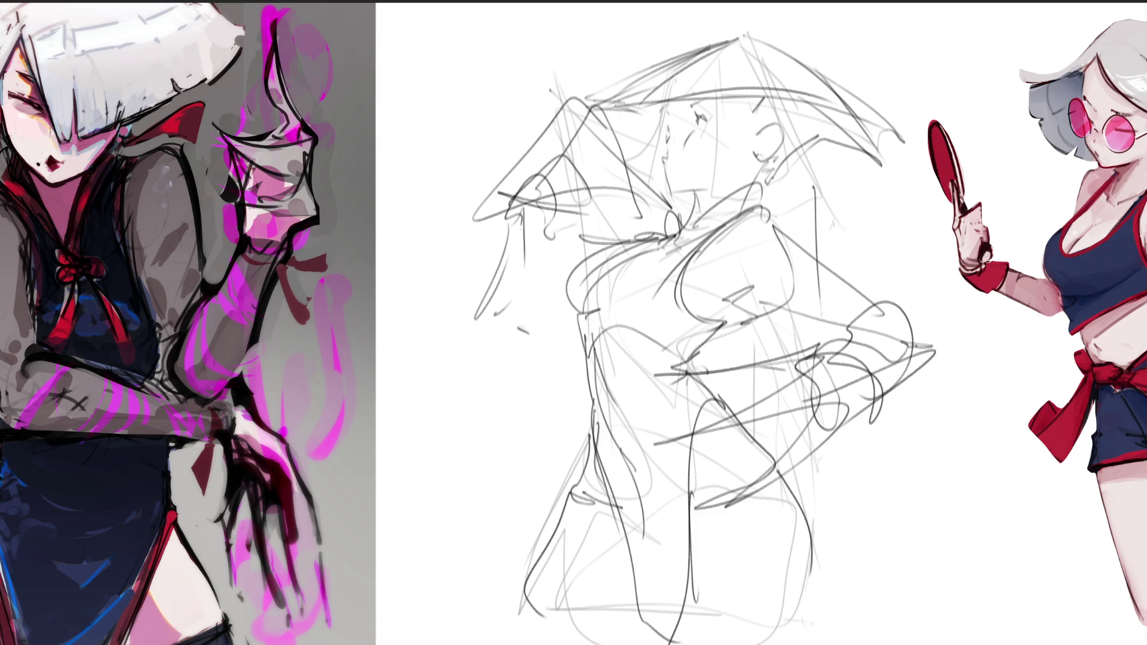
left_click_drag(776, 461, 809, 597)
left_click_drag(684, 537, 784, 478)
left_click_drag(825, 530, 805, 612)
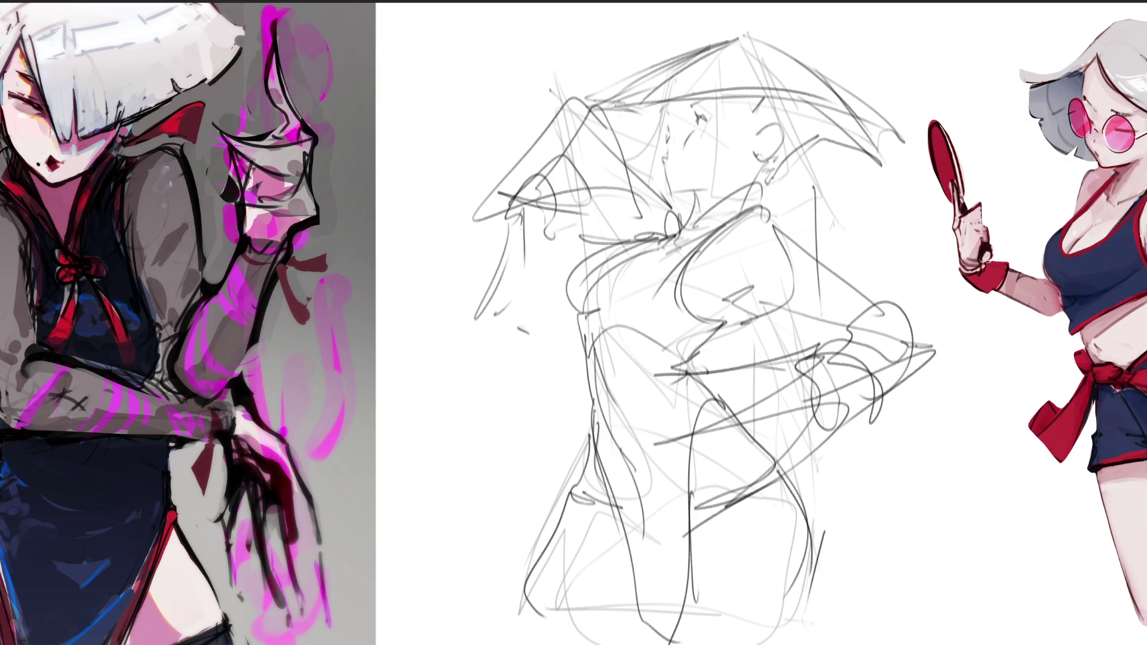
left_click(653, 334)
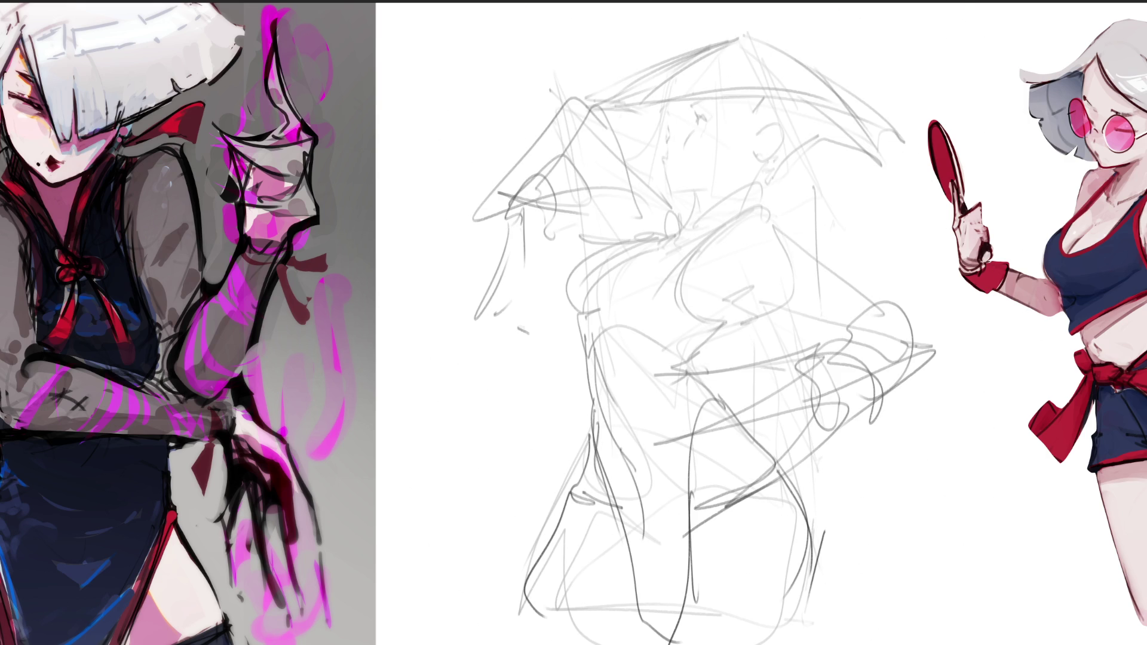
Step: Draw the closed eye, face profile and a shorter jaw line, undoing stray strokes
mouse_move(690, 124)
left_mouse_down()
mouse_move(715, 112)
mouse_move(696, 119)
mouse_move(709, 96)
mouse_move(704, 120)
left_mouse_up()
left_click_drag(674, 119, 658, 150)
mouse_move(664, 167)
left_mouse_down()
mouse_move(670, 188)
mouse_move(722, 182)
left_mouse_up()
key("ctrl+z")
key("ctrl+z")
left_click_drag(698, 191, 698, 212)
key("ctrl+z")
key("ctrl+z")
key("ctrl+z")
key("ctrl+z")
key("ctrl+z")
Step: Define the neck, jaw, ear, nose, mouth, cheek and collar lines
key("ctrl+z")
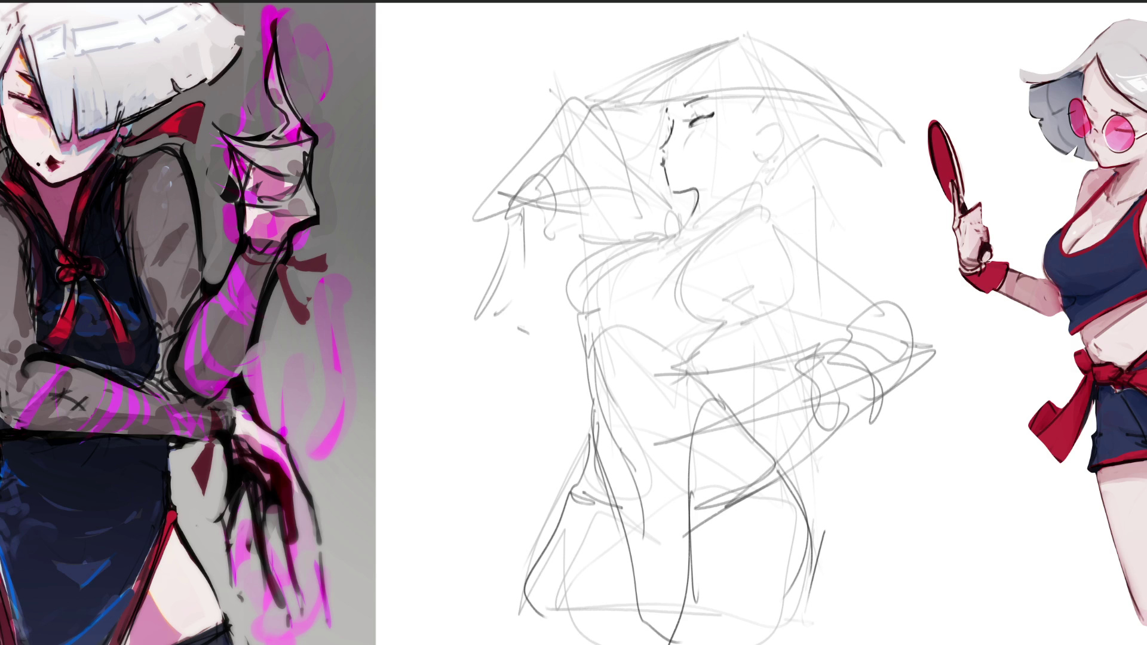
left_click_drag(750, 137, 708, 197)
left_click_drag(756, 159, 738, 193)
mouse_move(759, 133)
left_mouse_down()
mouse_move(749, 153)
mouse_move(778, 138)
mouse_move(753, 143)
mouse_move(777, 201)
left_mouse_up()
key("ctrl+z")
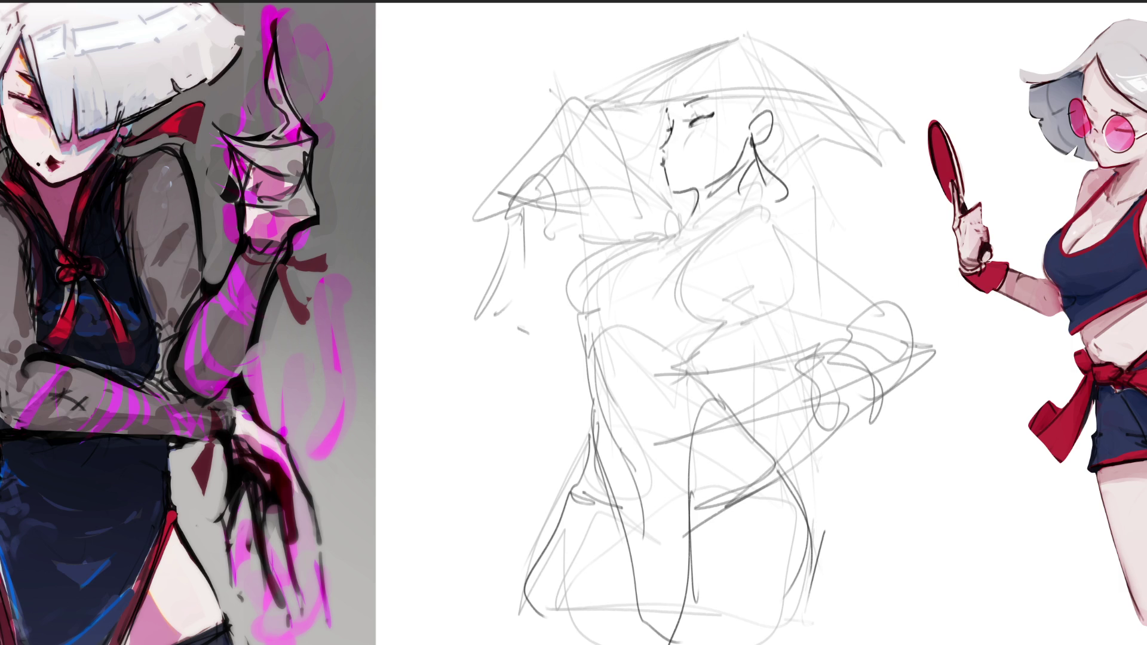
left_click_drag(667, 141, 664, 152)
left_click_drag(665, 163, 677, 160)
left_click_drag(691, 132, 686, 148)
left_click_drag(675, 236, 752, 190)
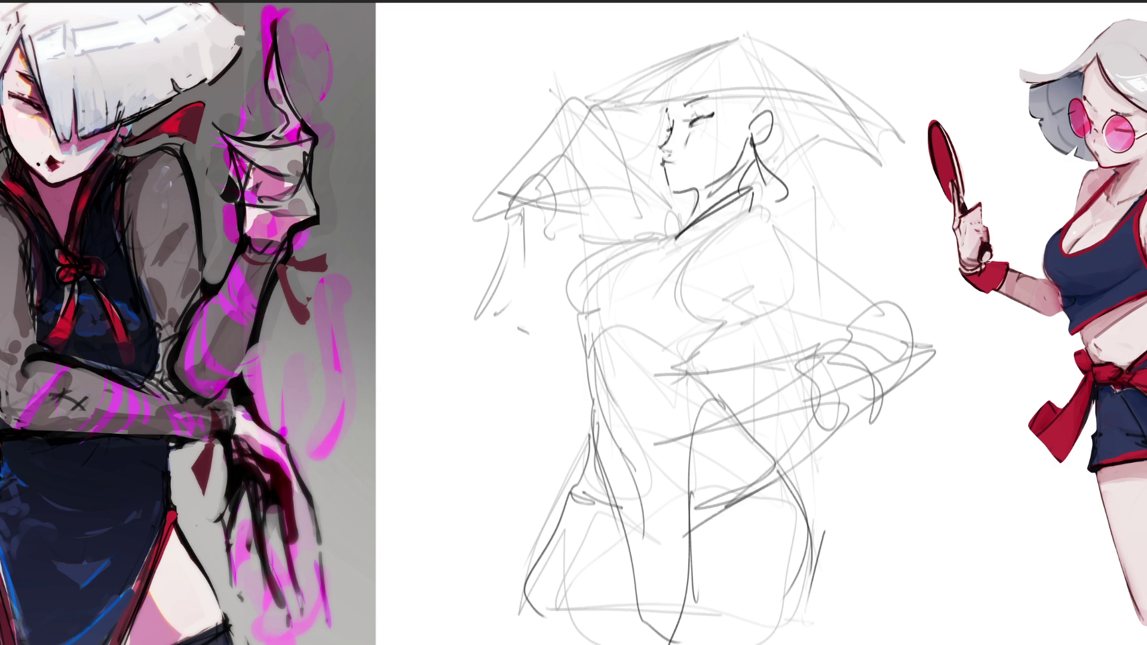
mouse_move(686, 203)
left_mouse_down()
mouse_move(677, 237)
mouse_move(684, 213)
left_mouse_up()
Step: Redraw the long hat brim line and both slopes of the wide conical hat
left_click_drag(632, 137, 767, 72)
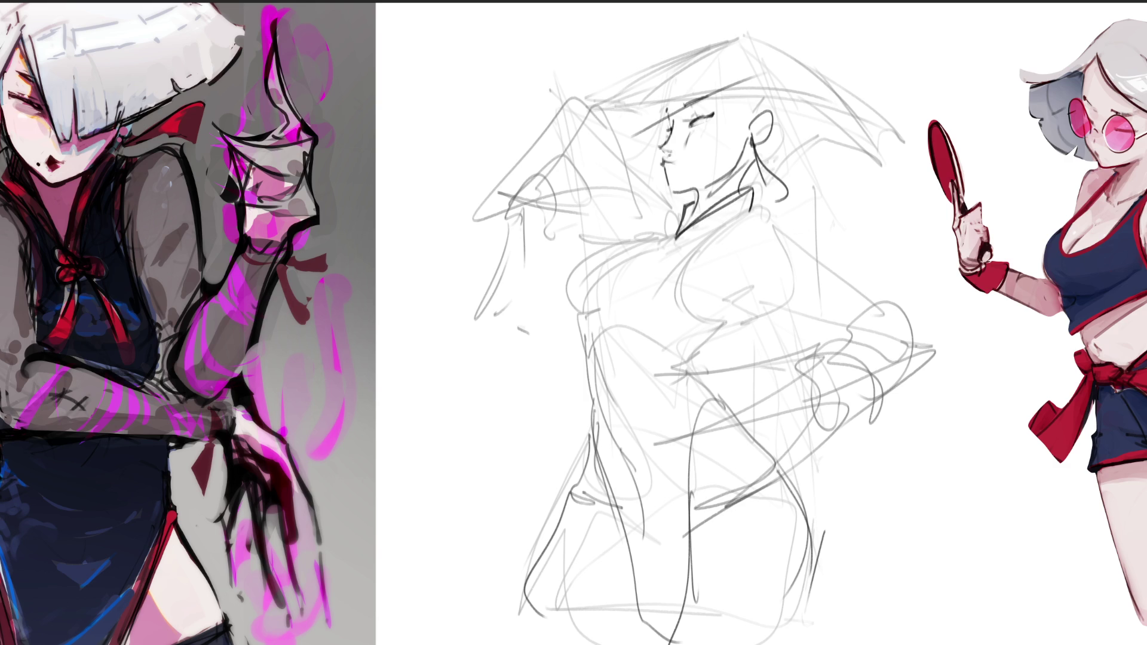
key("ctrl+z")
left_click_drag(637, 127, 900, 93)
mouse_move(621, 131)
left_mouse_down()
mouse_move(724, 43)
mouse_move(884, 119)
left_mouse_up()
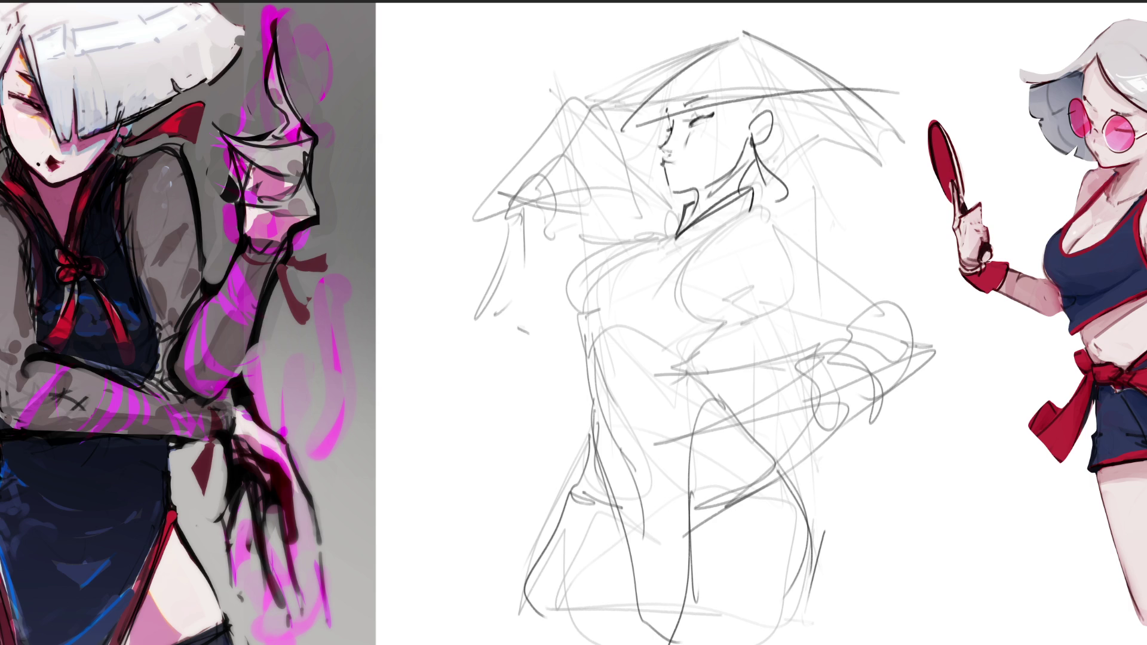
key("ctrl+z")
mouse_move(747, 37)
left_mouse_down()
mouse_move(896, 94)
mouse_move(795, 149)
left_mouse_up()
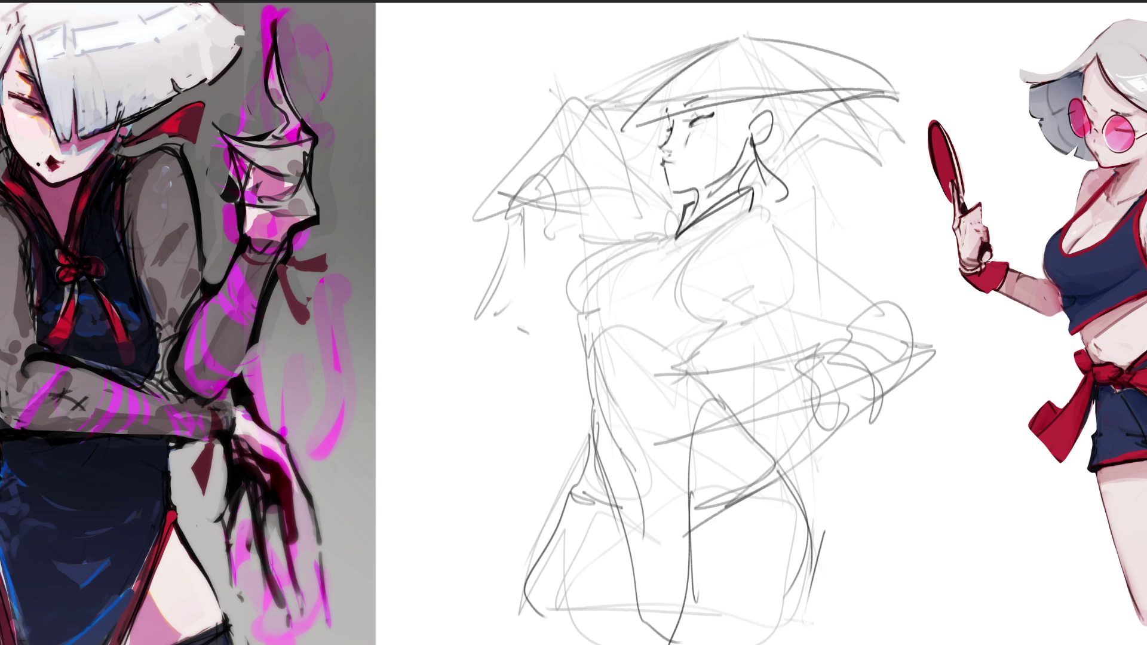
left_click_drag(604, 117, 725, 38)
mouse_move(577, 144)
left_mouse_down()
mouse_move(708, 50)
mouse_move(593, 135)
left_mouse_up()
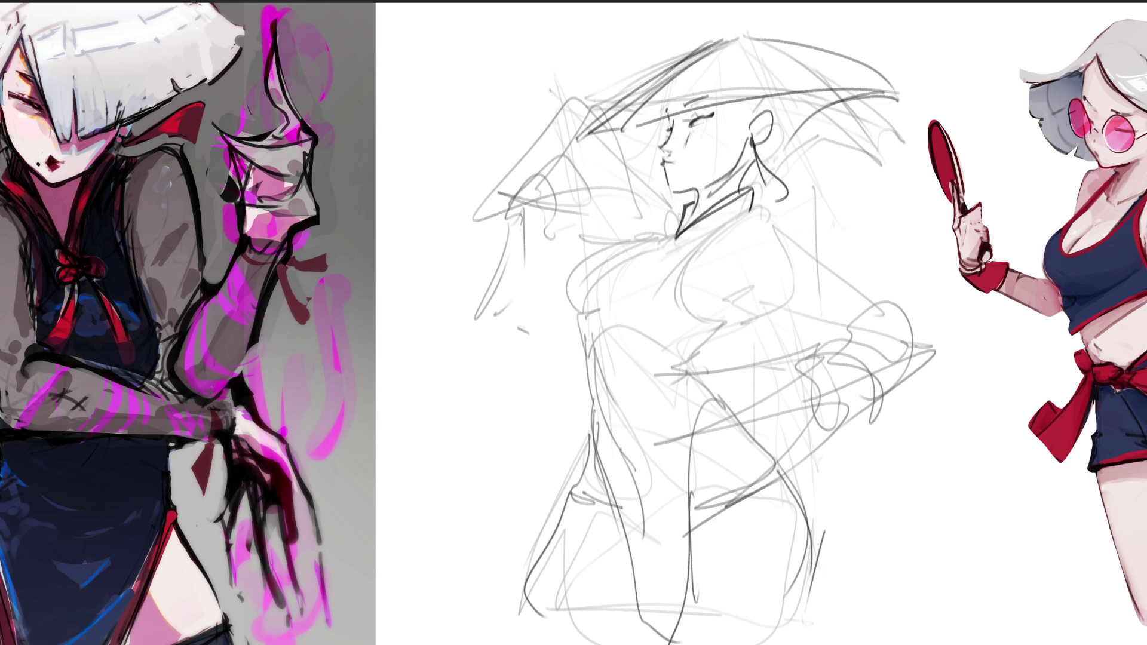
Step: Shade grey under the brim, behind the ear and across the torso
left_click_drag(665, 149, 811, 115)
mouse_move(675, 116)
left_mouse_down()
mouse_move(681, 148)
mouse_move(750, 100)
mouse_move(856, 90)
mouse_move(693, 140)
mouse_move(813, 99)
mouse_move(827, 117)
mouse_move(794, 120)
left_mouse_up()
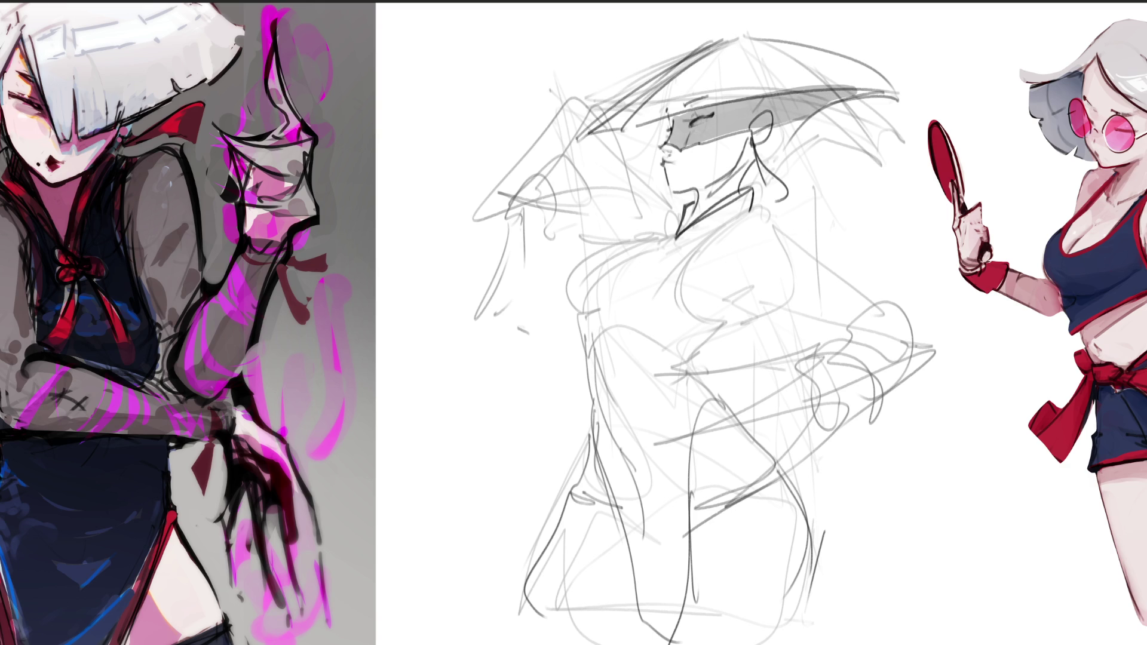
mouse_move(756, 154)
left_mouse_down()
mouse_move(768, 165)
mouse_move(686, 232)
mouse_move(744, 186)
left_mouse_up()
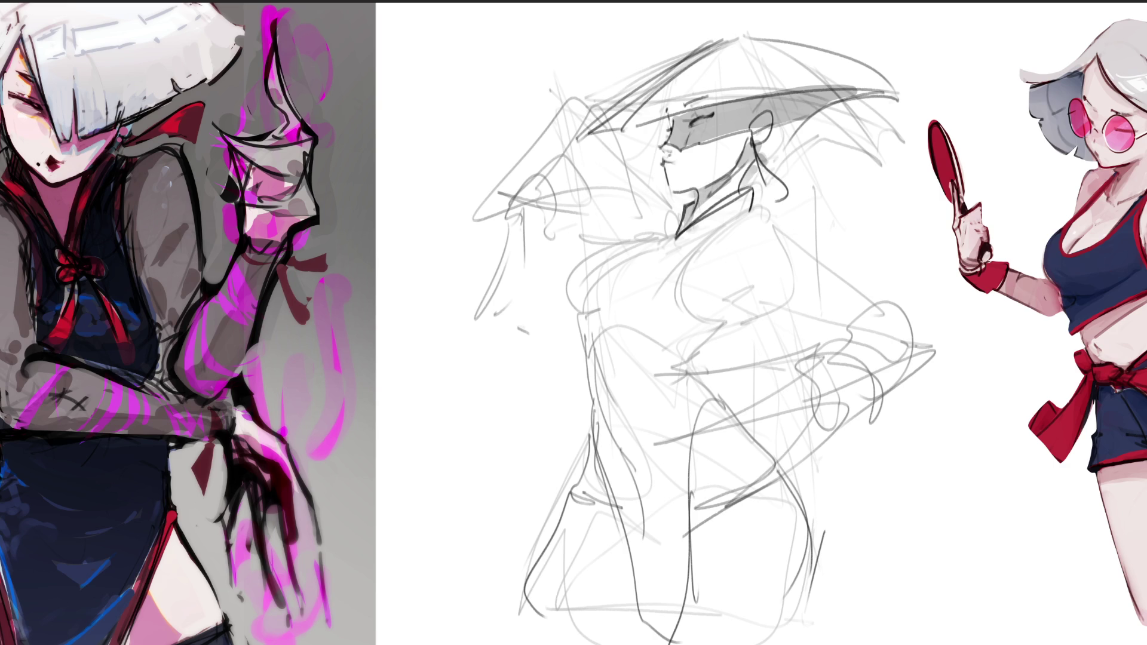
mouse_move(714, 306)
left_mouse_down()
mouse_move(839, 320)
mouse_move(728, 292)
mouse_move(714, 313)
mouse_move(681, 313)
left_mouse_up()
Step: Block in grey shading on the chest, left hip and both legs down to the feet
mouse_move(572, 295)
left_mouse_down()
mouse_move(621, 294)
mouse_move(590, 390)
left_mouse_up()
mouse_move(594, 331)
left_mouse_down()
mouse_move(636, 360)
mouse_move(599, 398)
left_mouse_up()
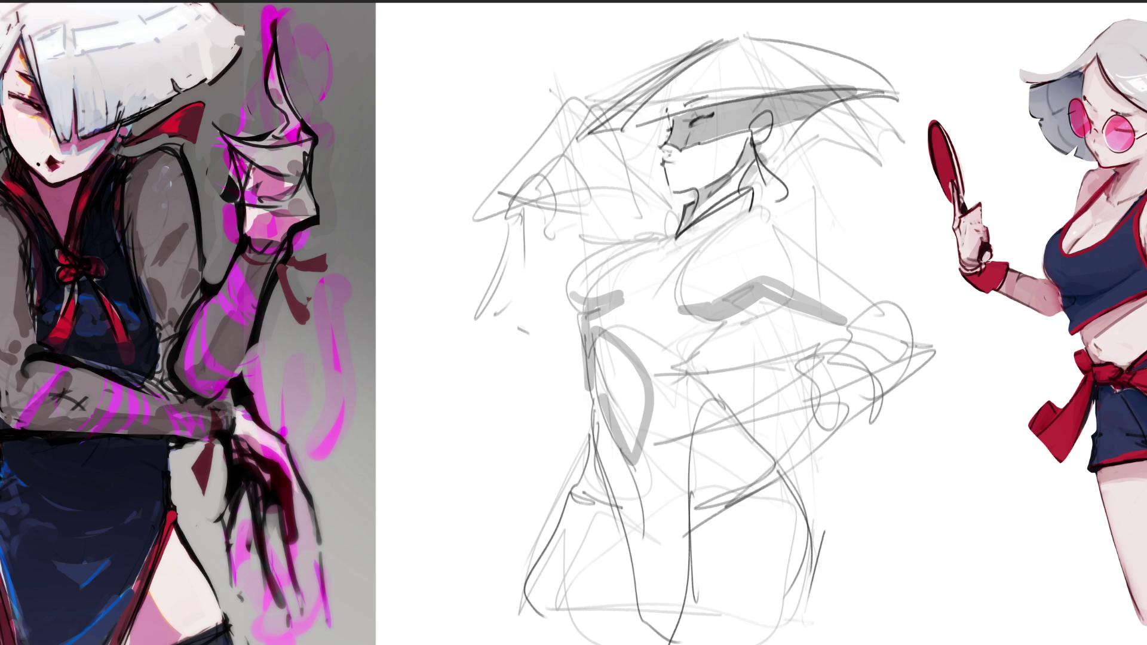
mouse_move(601, 356)
left_mouse_down()
mouse_move(642, 526)
mouse_move(615, 442)
mouse_move(651, 642)
mouse_move(687, 543)
mouse_move(645, 562)
left_mouse_up()
mouse_move(609, 493)
left_mouse_down()
mouse_move(624, 538)
mouse_move(559, 589)
mouse_move(624, 520)
mouse_move(562, 607)
mouse_move(621, 601)
left_mouse_up()
left_click_drag(595, 459, 614, 620)
left_click_drag(702, 451, 693, 619)
left_click_drag(707, 561, 710, 582)
mouse_move(700, 616)
left_mouse_down()
mouse_move(814, 565)
mouse_move(784, 633)
left_mouse_up()
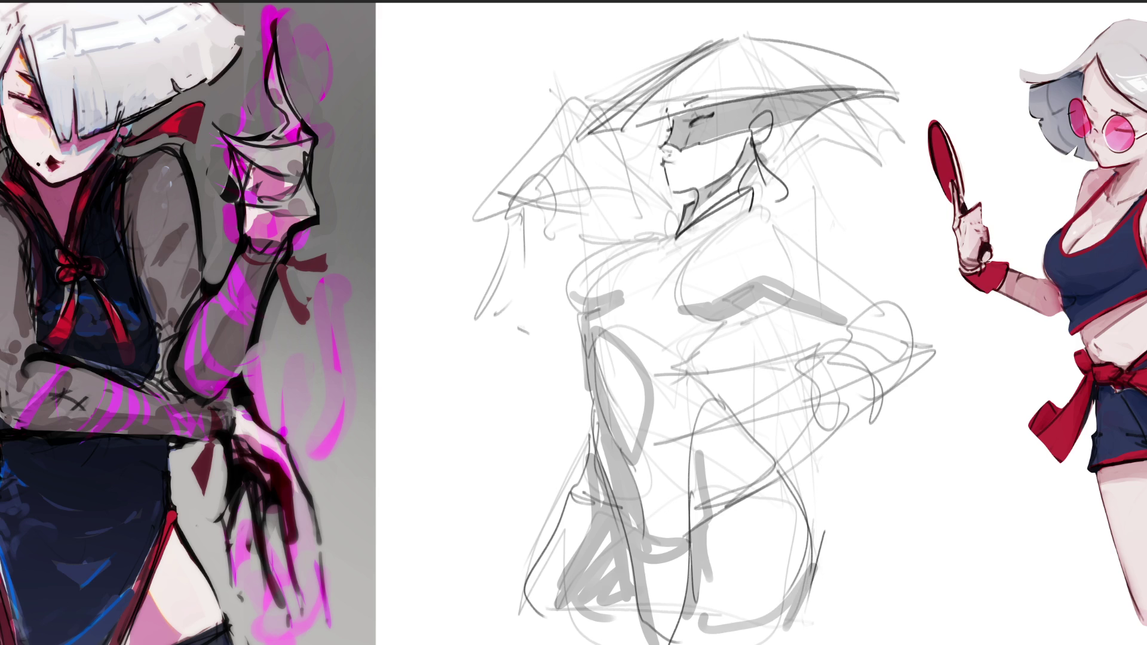
Step: Sketch a raised arm and hand in grey to the left of the figure
left_click_drag(579, 332, 529, 409)
left_click_drag(540, 403, 562, 408)
mouse_move(542, 354)
left_mouse_down()
mouse_move(474, 489)
mouse_move(529, 419)
left_mouse_up()
left_click_drag(514, 310, 511, 412)
Step: Add grey lines on the jaw and right torso, then erase the whole sketch down to pale grey
left_click_drag(518, 446, 567, 461)
left_click_drag(483, 461, 524, 486)
left_click_drag(535, 446, 545, 452)
left_click_drag(746, 307, 822, 335)
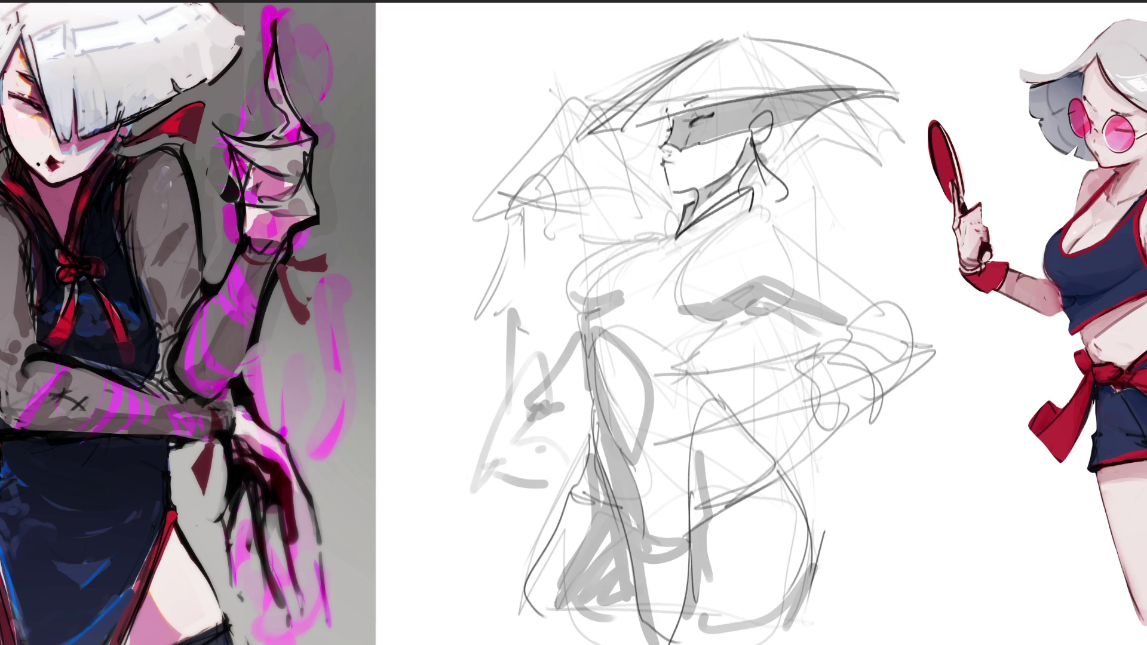
left_click_drag(828, 284, 842, 362)
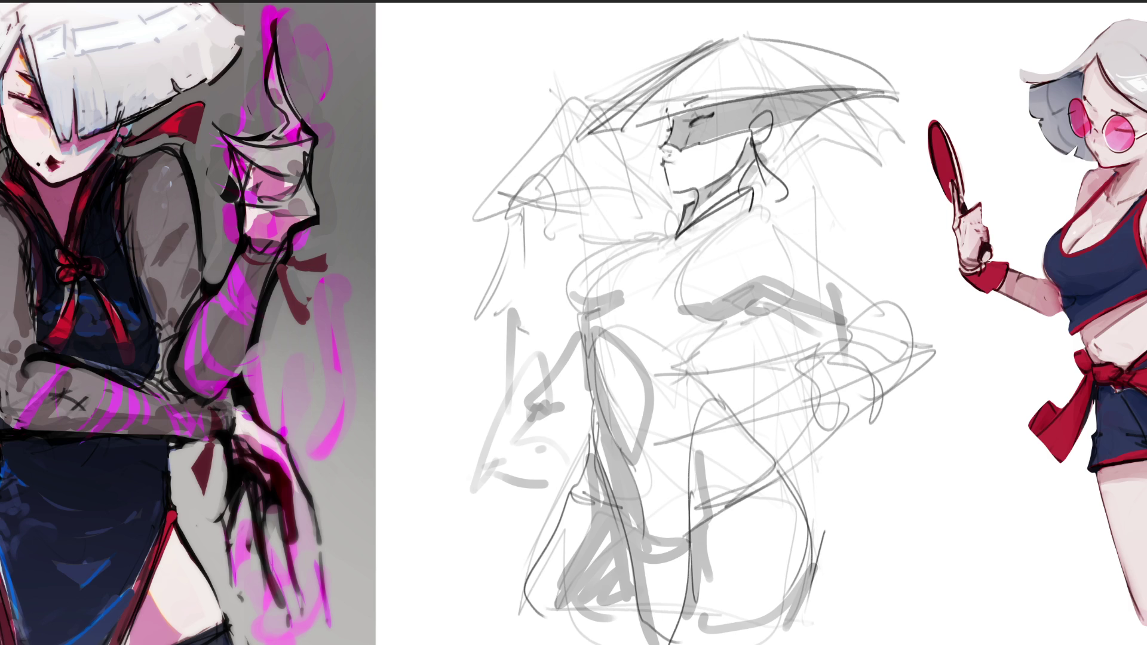
mouse_move(717, 335)
left_mouse_down()
mouse_move(688, 269)
mouse_move(1045, 556)
left_mouse_up()
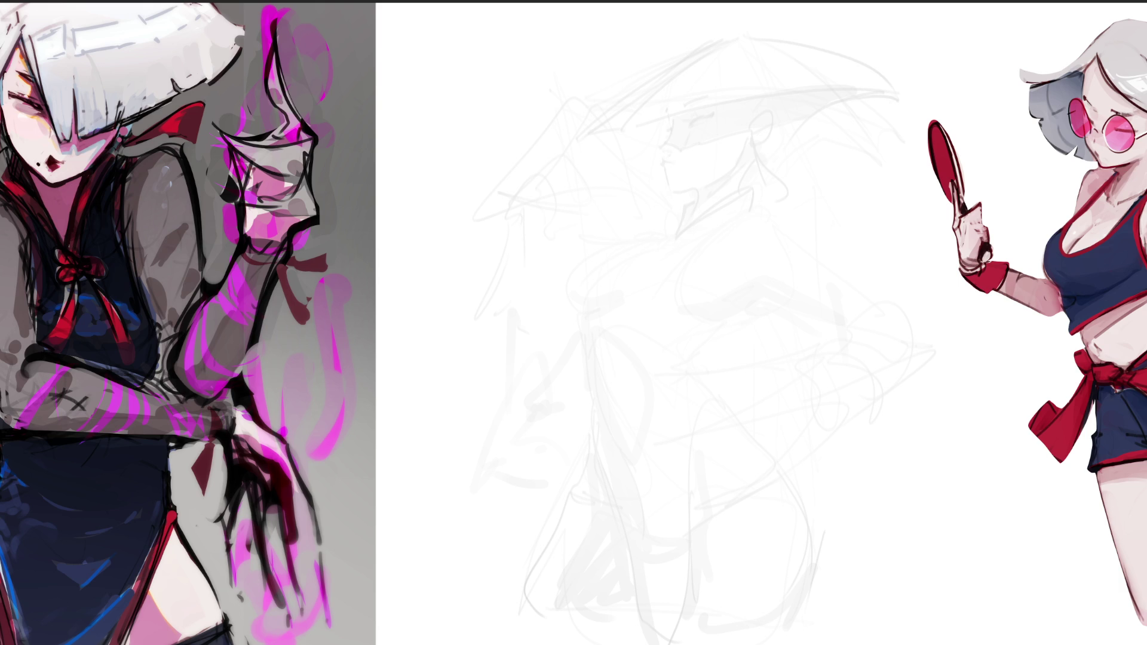
Step: Outline a new shape by the hat and extend the brim, with curves and strokes below it
mouse_move(536, 130)
left_mouse_down()
mouse_move(535, 179)
mouse_move(569, 103)
mouse_move(600, 178)
mouse_move(550, 142)
mouse_move(591, 202)
mouse_move(605, 177)
mouse_move(601, 219)
left_mouse_up()
left_click_drag(536, 196, 619, 217)
mouse_move(609, 224)
left_mouse_down()
mouse_move(476, 193)
mouse_move(530, 180)
mouse_move(457, 186)
mouse_move(448, 218)
left_mouse_up()
mouse_move(461, 191)
left_mouse_down()
mouse_move(502, 199)
mouse_move(489, 243)
left_mouse_up()
left_click_drag(486, 244, 476, 259)
left_click_drag(486, 248, 534, 228)
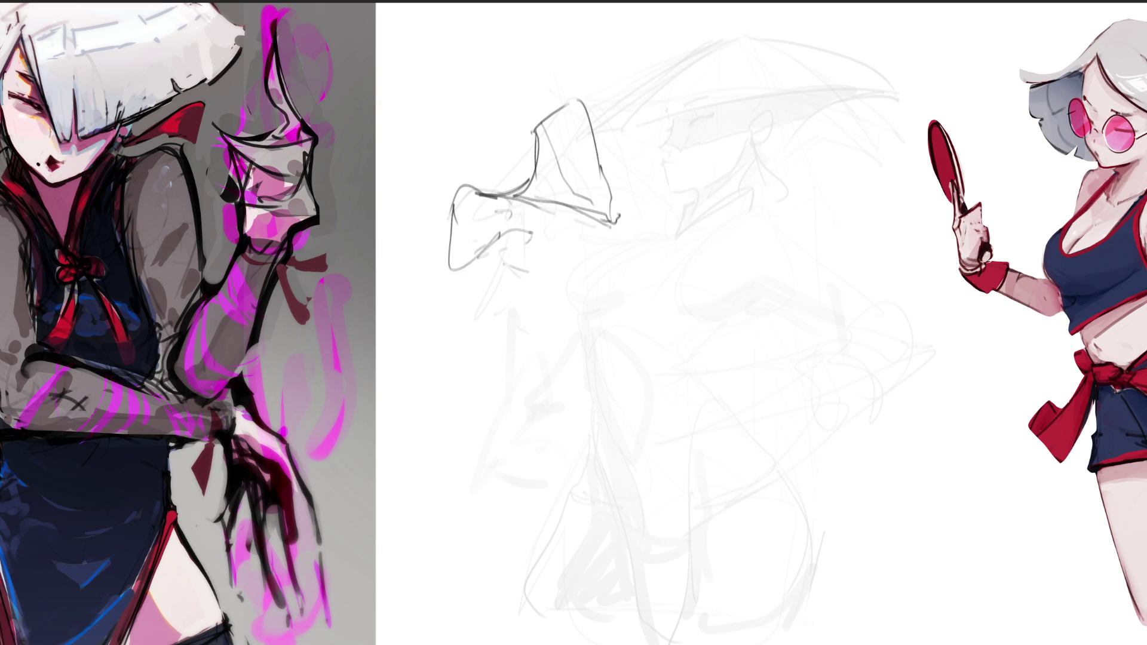
left_click_drag(507, 265, 621, 282)
mouse_move(610, 238)
left_mouse_down()
mouse_move(644, 275)
mouse_move(657, 232)
mouse_move(662, 269)
mouse_move(681, 265)
mouse_move(665, 269)
left_mouse_up()
left_click_drag(624, 200, 658, 212)
mouse_move(631, 206)
left_mouse_down()
mouse_move(696, 213)
mouse_move(717, 292)
mouse_move(693, 329)
left_mouse_up()
left_click_drag(692, 216, 681, 264)
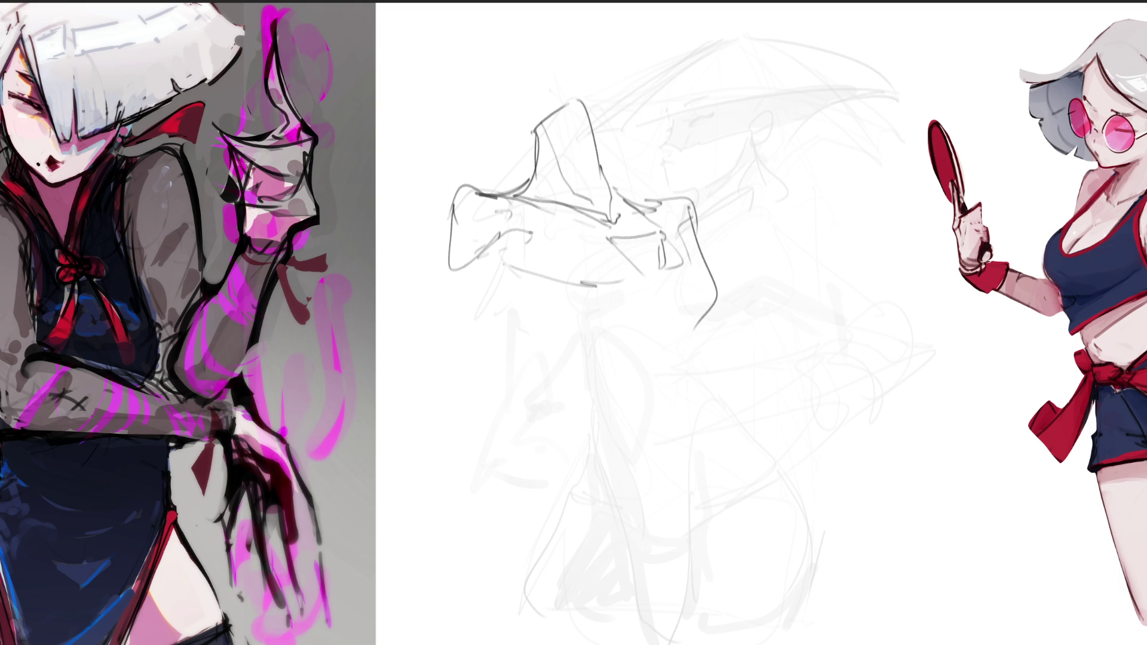
Step: Draw the upper and lower chest arcs and the torso's side curves
mouse_move(524, 241)
left_mouse_down()
mouse_move(541, 288)
mouse_move(653, 294)
mouse_move(681, 266)
left_mouse_up()
mouse_move(677, 289)
left_mouse_down()
mouse_move(613, 320)
mouse_move(512, 295)
mouse_move(551, 376)
mouse_move(651, 336)
mouse_move(690, 365)
left_mouse_up()
mouse_move(681, 285)
left_mouse_down()
mouse_move(691, 323)
mouse_move(664, 380)
mouse_move(608, 400)
left_mouse_up()
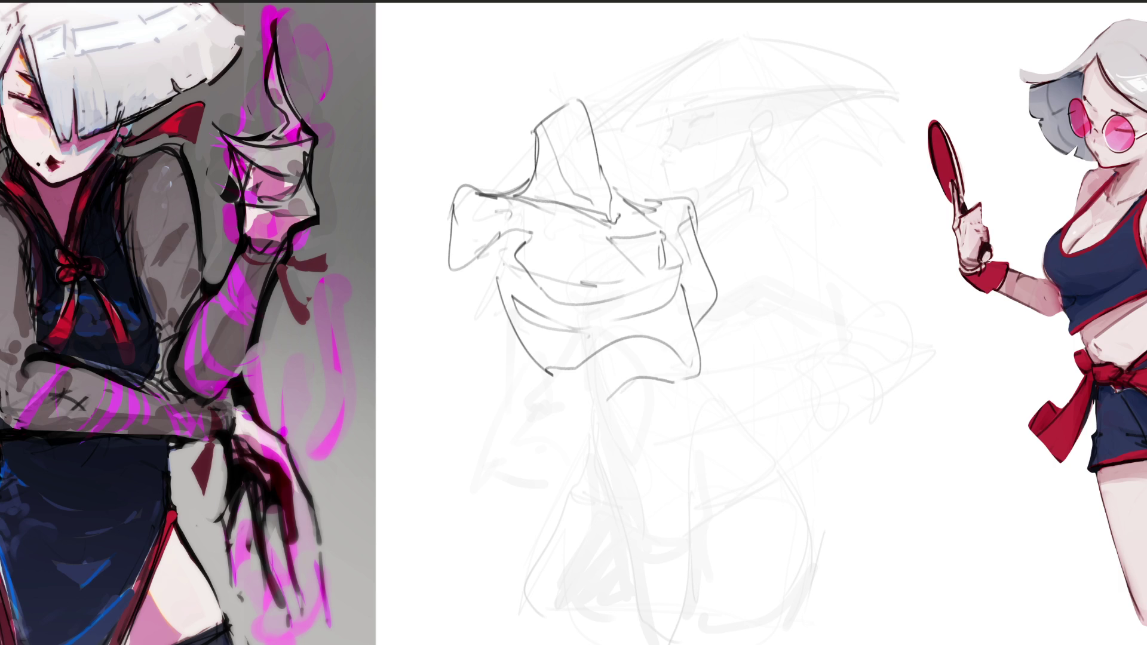
left_click_drag(659, 367, 657, 477)
left_click_drag(700, 377, 685, 466)
mouse_move(547, 370)
left_mouse_down()
mouse_move(548, 402)
mouse_move(672, 478)
mouse_move(645, 526)
left_mouse_up()
mouse_move(548, 419)
left_mouse_down()
mouse_move(550, 445)
mouse_move(508, 509)
left_mouse_up()
Step: Add contour lines across the lower torso and along its lower-left edge
left_click_drag(549, 439, 629, 588)
mouse_move(703, 429)
left_mouse_down()
mouse_move(641, 627)
mouse_move(706, 631)
left_mouse_up()
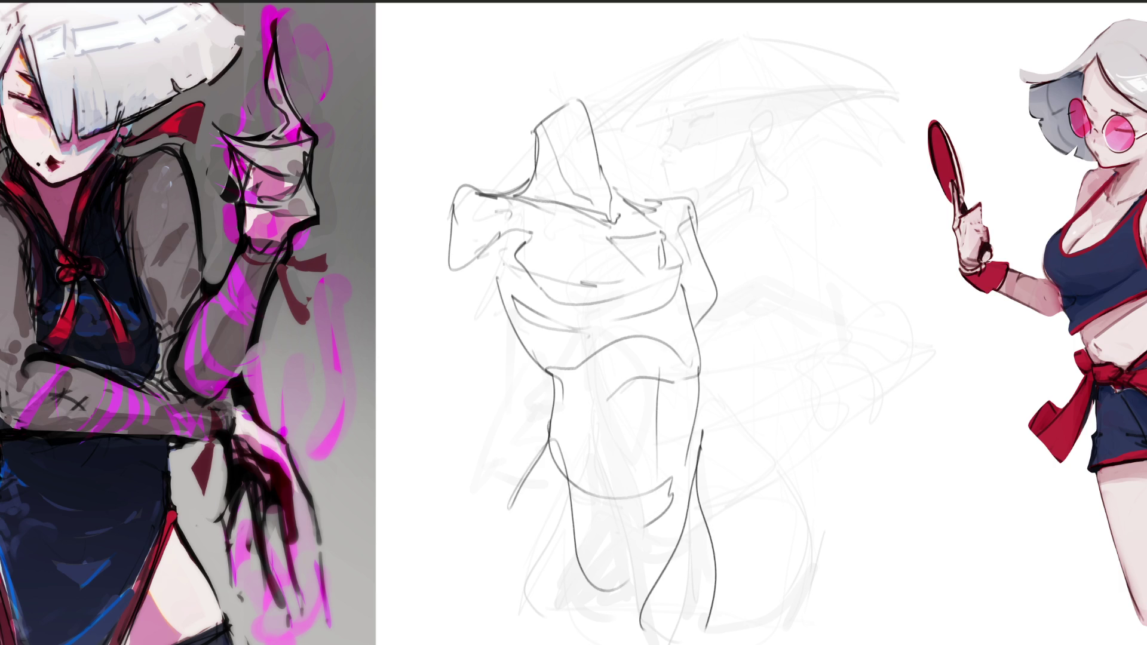
left_click_drag(598, 508, 605, 547)
left_click_drag(699, 531, 638, 638)
left_click_drag(672, 455, 664, 476)
left_click_drag(545, 443, 482, 575)
left_click_drag(477, 565, 529, 644)
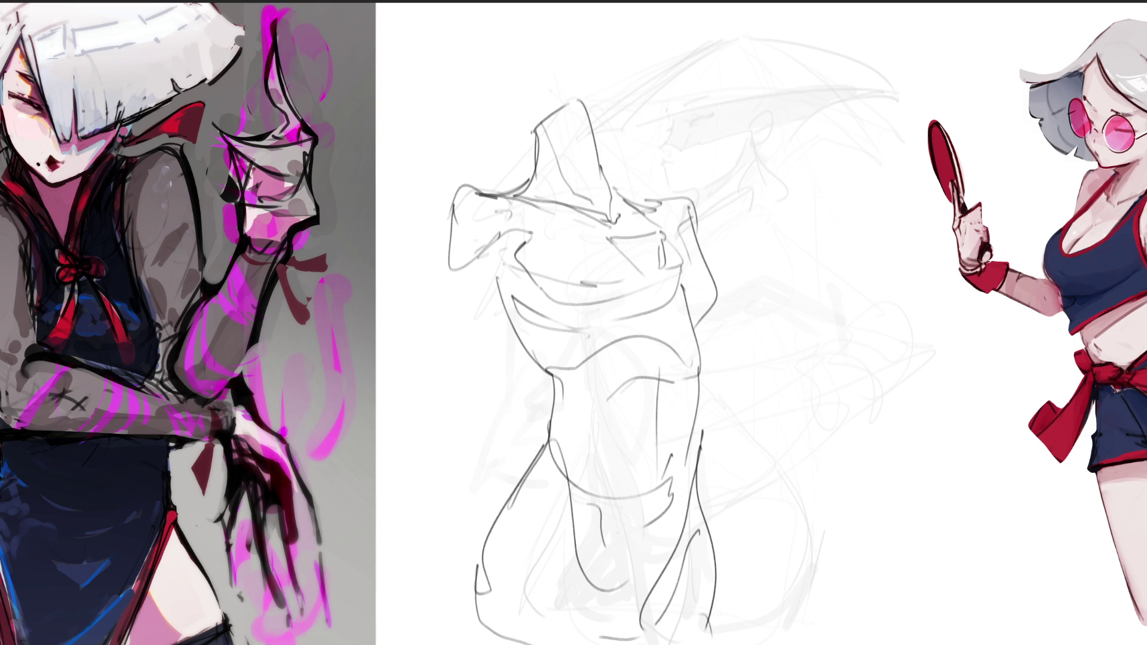
Step: Build up the torso's left and right side contours
left_click_drag(513, 263, 491, 304)
mouse_move(454, 198)
left_mouse_down()
mouse_move(435, 320)
mouse_move(469, 357)
left_mouse_up()
left_click_drag(483, 315, 473, 374)
mouse_move(451, 418)
left_mouse_down()
mouse_move(462, 415)
mouse_move(489, 463)
left_mouse_up()
left_click_drag(433, 374, 487, 538)
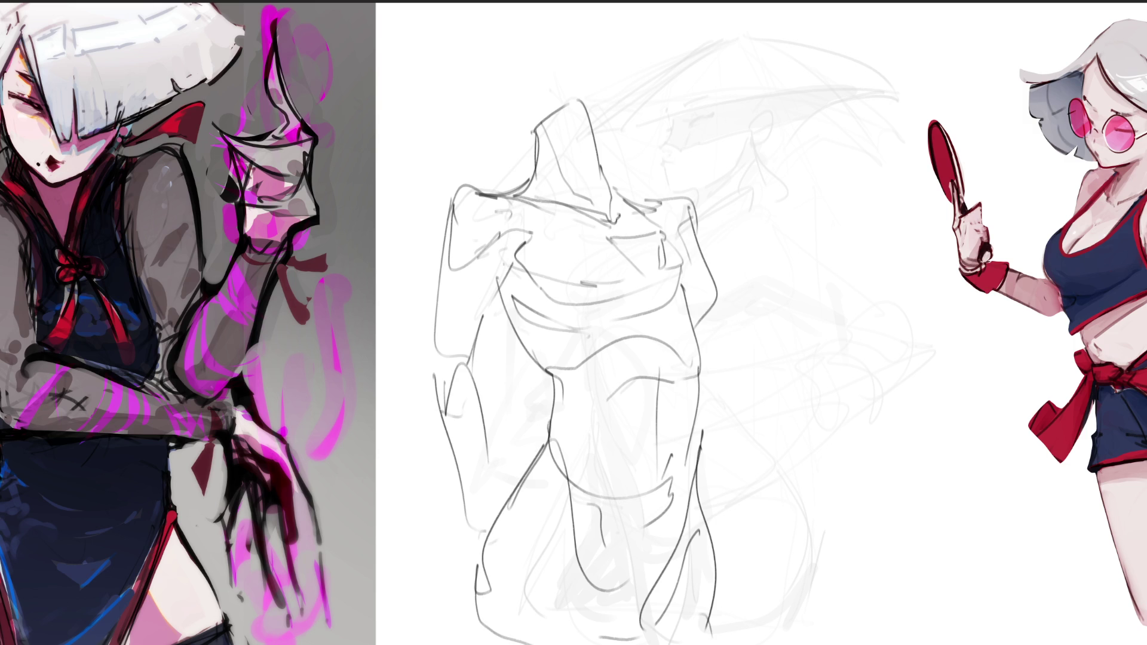
mouse_move(705, 279)
left_mouse_down()
mouse_move(714, 422)
mouse_move(767, 528)
left_mouse_up()
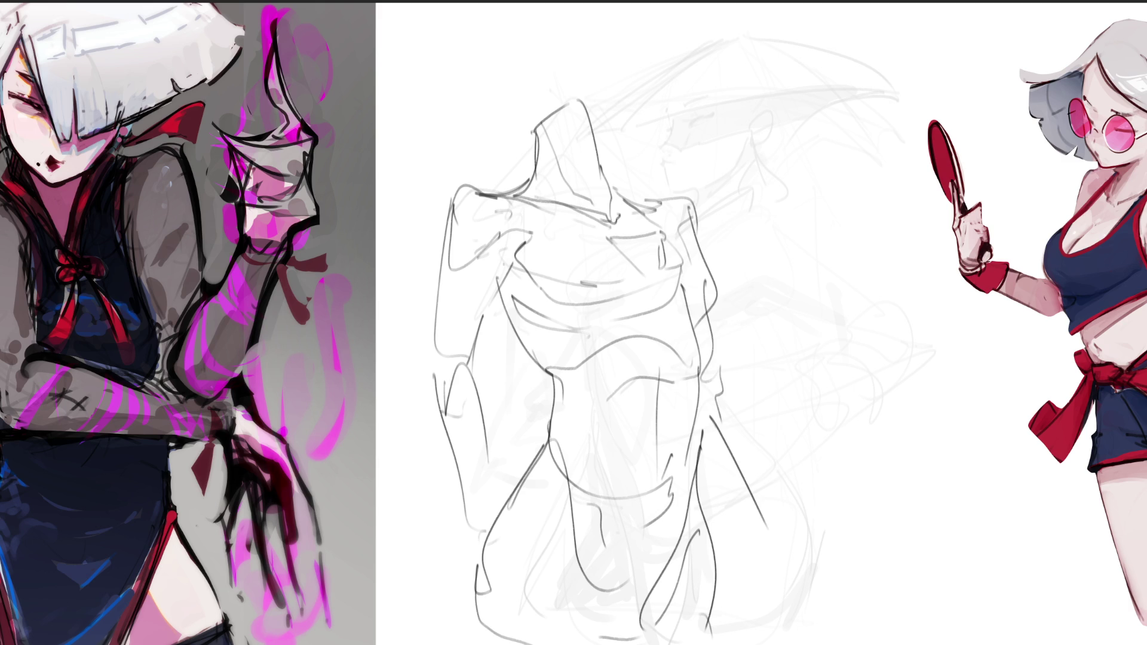
left_click_drag(731, 368, 782, 573)
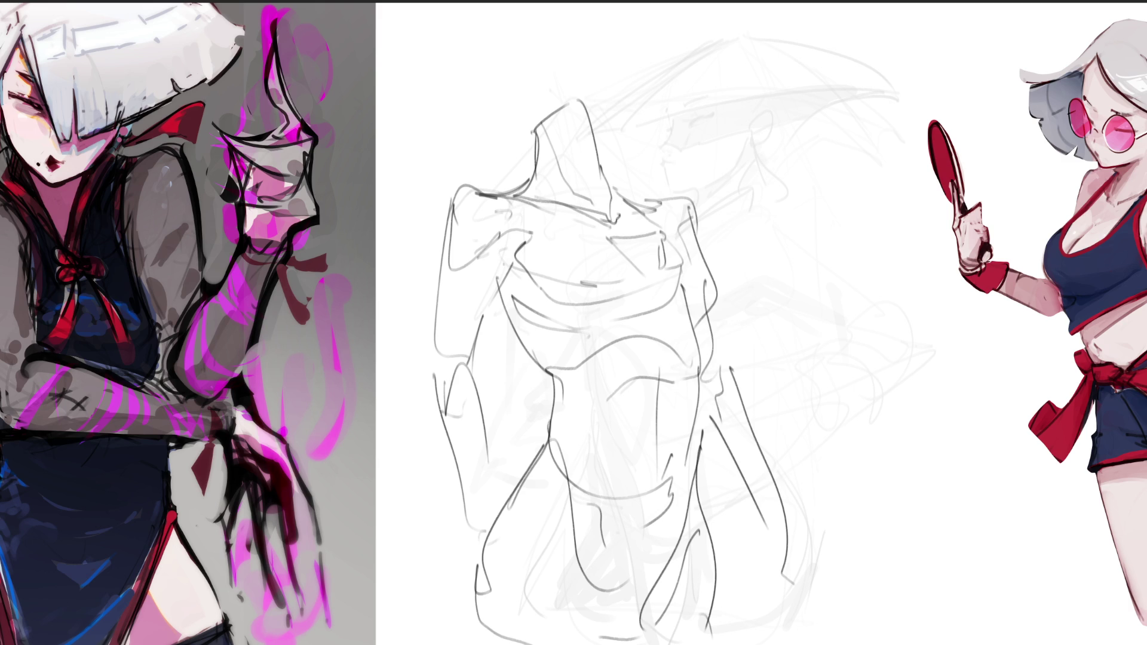
Step: Draw the left chest, lower ribcage curve and right breast, and extend the right waist and hip line
mouse_move(548, 259)
left_mouse_down()
mouse_move(519, 275)
mouse_move(544, 318)
mouse_move(579, 340)
left_mouse_up()
mouse_move(531, 277)
left_mouse_down()
mouse_move(567, 342)
mouse_move(647, 309)
mouse_move(704, 330)
left_mouse_up()
left_click_drag(695, 251, 714, 327)
mouse_move(688, 243)
left_mouse_down()
mouse_move(717, 338)
mouse_move(698, 386)
left_mouse_up()
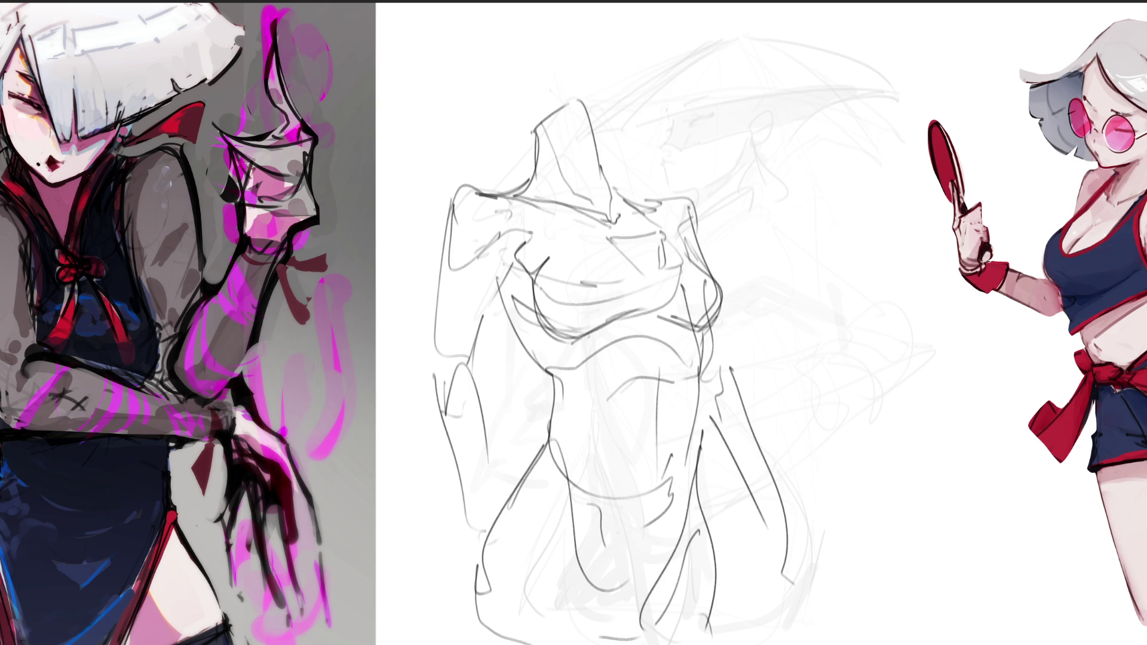
left_click_drag(702, 331, 693, 436)
left_click_drag(705, 393, 701, 416)
left_click_drag(702, 412, 680, 521)
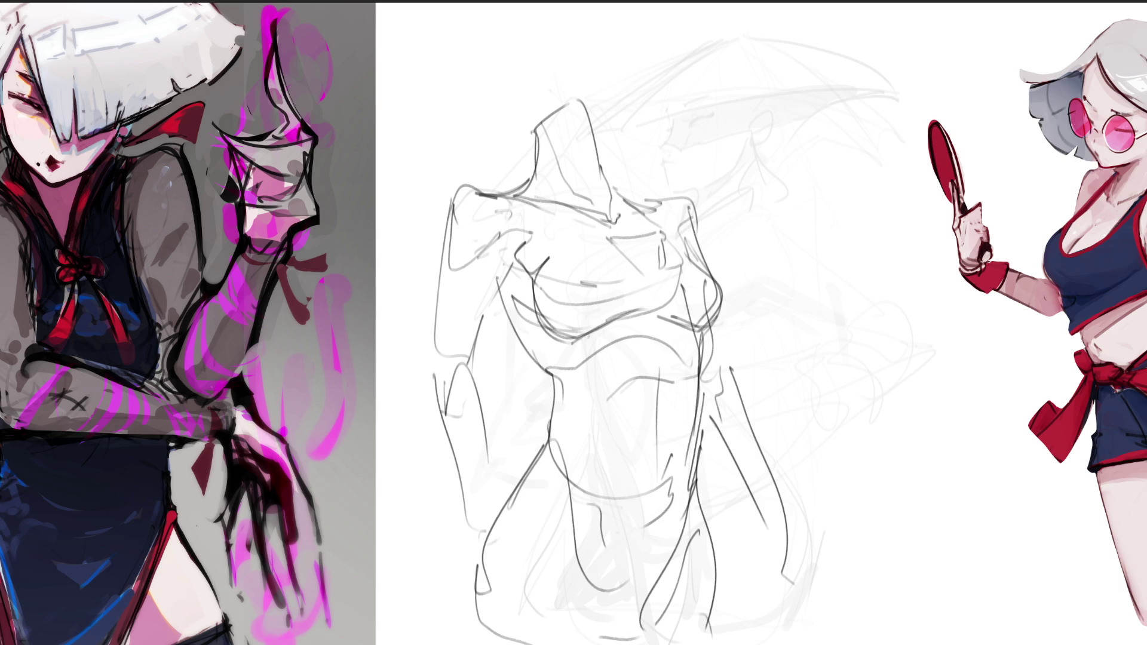
Step: Darken the left hip and thigh line and add the lower hip and crotch lines
mouse_move(550, 379)
left_mouse_down()
mouse_move(517, 481)
mouse_move(491, 508)
left_mouse_up()
left_click_drag(515, 487, 465, 591)
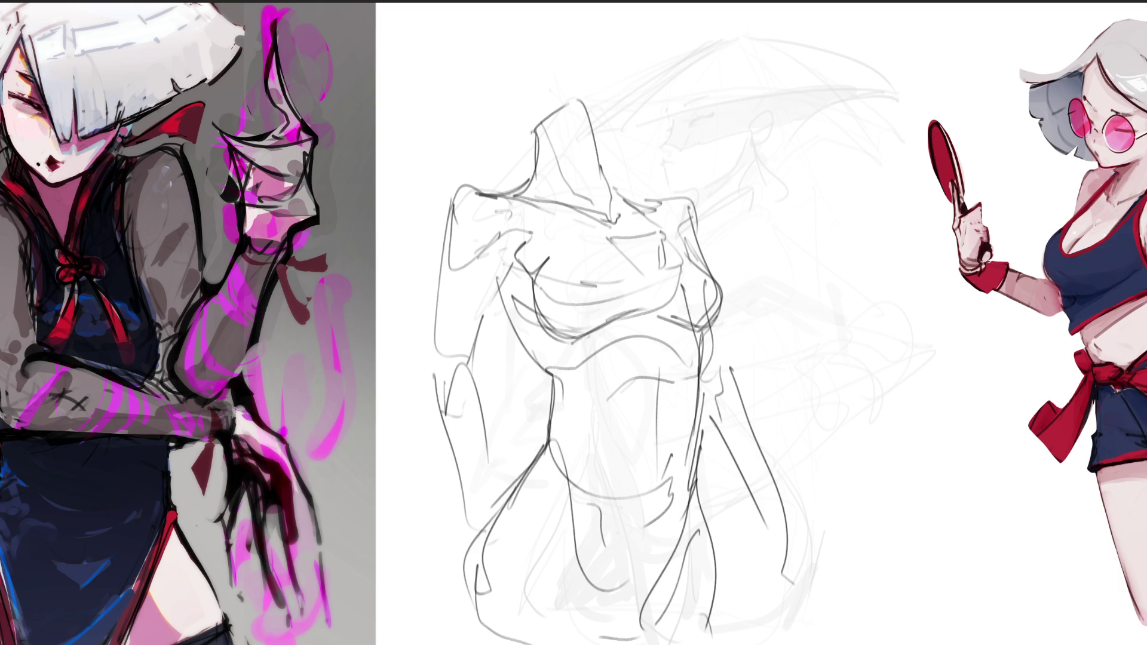
left_click_drag(554, 502, 572, 513)
mouse_move(571, 511)
left_mouse_down()
mouse_move(585, 558)
mouse_move(625, 528)
mouse_move(674, 542)
left_mouse_up()
left_click_drag(677, 542, 662, 597)
Step: Add the belly line, rib arc, ab lines and a centre line
left_click_drag(658, 436, 651, 473)
mouse_move(586, 395)
left_mouse_down()
mouse_move(676, 375)
mouse_move(692, 400)
left_mouse_up()
left_click_drag(603, 426, 674, 428)
mouse_move(600, 473)
left_mouse_down()
mouse_move(679, 479)
mouse_move(619, 542)
left_mouse_up()
left_click_drag(685, 500, 661, 569)
left_click_drag(664, 351, 657, 440)
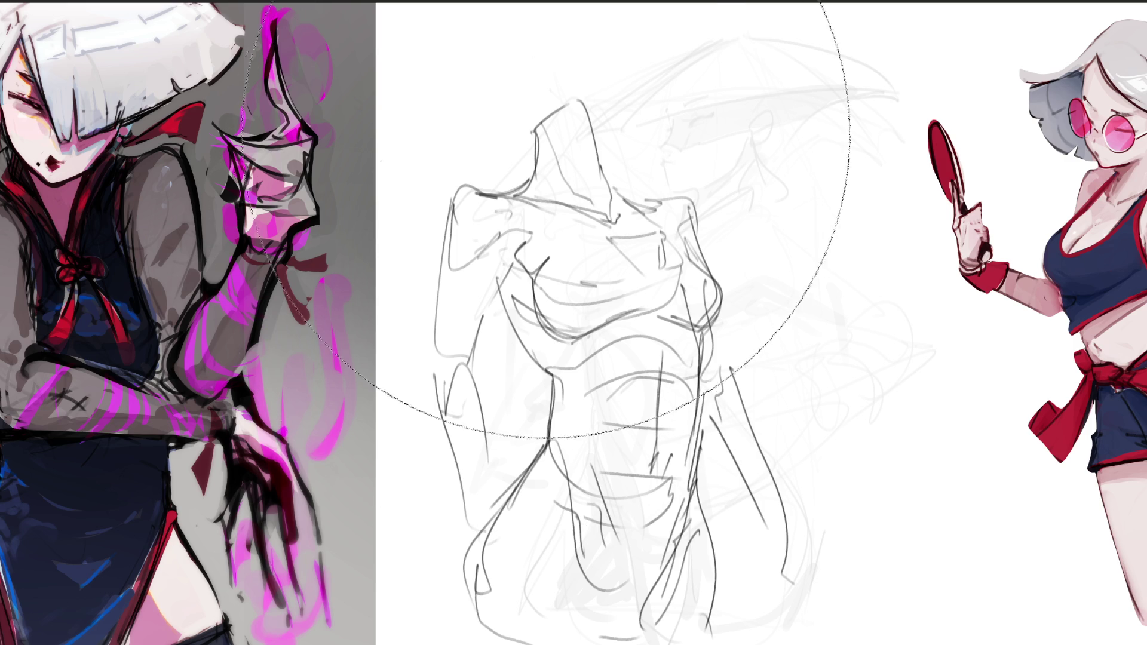
Step: Soft-erase the torso to faint lines and start a new box-shaped angular head
mouse_move(747, 329)
left_mouse_down()
mouse_move(691, 436)
mouse_move(666, 281)
mouse_move(597, 624)
mouse_move(384, 256)
left_mouse_up()
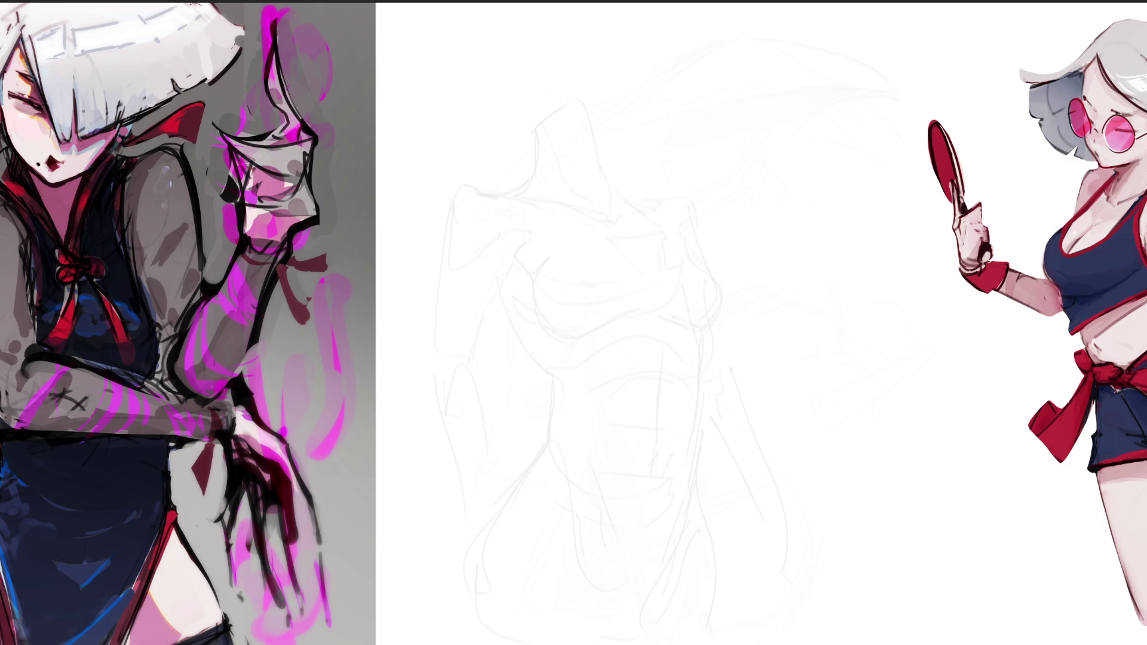
mouse_move(628, 107)
left_mouse_down()
mouse_move(613, 119)
mouse_move(667, 90)
left_mouse_up()
mouse_move(602, 137)
left_mouse_down()
mouse_move(670, 182)
mouse_move(647, 187)
left_mouse_up()
left_click_drag(667, 203, 679, 201)
mouse_move(671, 88)
left_mouse_down()
mouse_move(697, 183)
mouse_move(716, 173)
left_mouse_up()
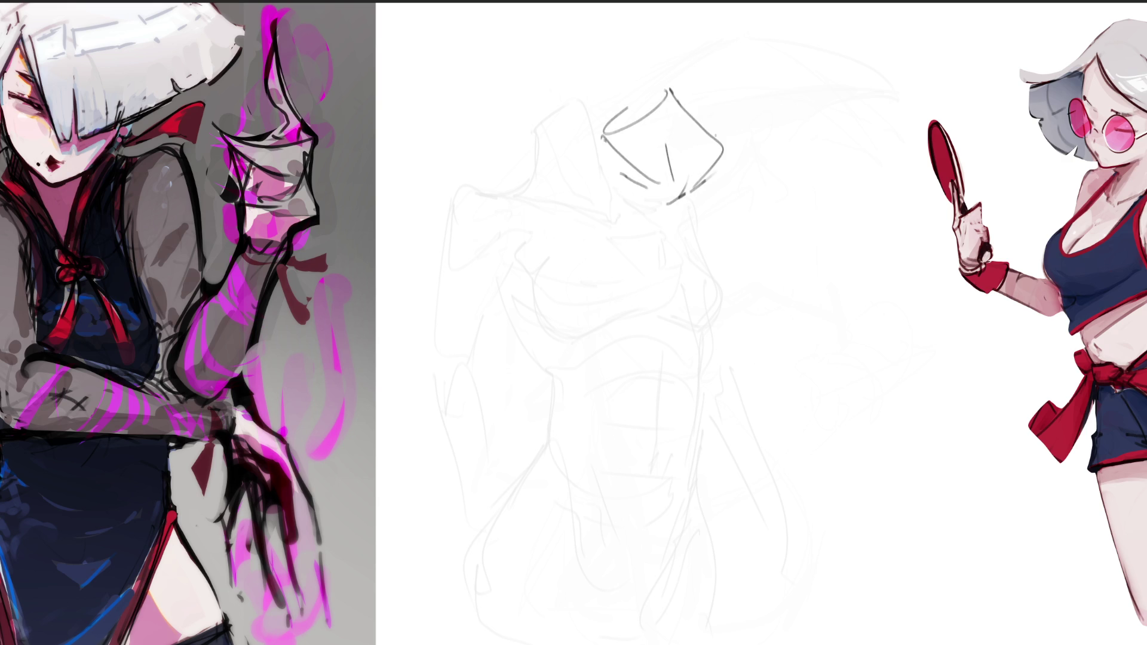
Step: Sketch a hooked form, diagonals and long verticals around the head box, plus a bracket shape on the face
mouse_move(754, 110)
left_mouse_down()
mouse_move(738, 138)
mouse_move(754, 111)
mouse_move(819, 122)
mouse_move(767, 160)
left_mouse_up()
mouse_move(816, 60)
left_mouse_down()
mouse_move(803, 200)
mouse_move(839, 71)
mouse_move(829, 246)
left_mouse_up()
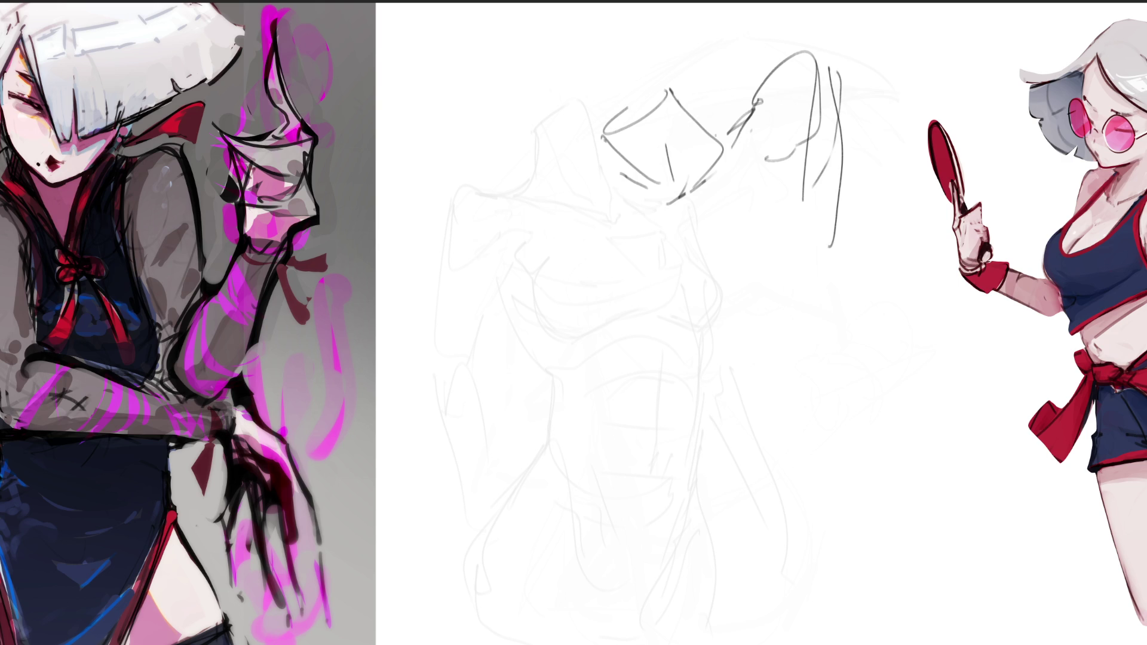
left_click_drag(810, 198, 828, 221)
left_click_drag(829, 148, 817, 302)
mouse_move(687, 201)
left_mouse_down()
mouse_move(743, 182)
mouse_move(747, 141)
mouse_move(776, 220)
mouse_move(690, 203)
mouse_move(668, 299)
mouse_move(775, 257)
left_mouse_up()
mouse_move(646, 257)
left_mouse_down()
mouse_move(629, 250)
mouse_move(654, 309)
mouse_move(593, 174)
left_mouse_up()
left_click_drag(549, 127, 601, 271)
Step: Draw the face's left side, the pointed chin and jaw, and the neck and shoulder curves
mouse_move(602, 226)
left_mouse_down()
mouse_move(645, 304)
mouse_move(703, 291)
mouse_move(687, 297)
left_mouse_up()
mouse_move(631, 320)
left_mouse_down()
mouse_move(650, 416)
mouse_move(789, 352)
mouse_move(820, 366)
left_mouse_up()
mouse_move(839, 241)
left_mouse_down()
mouse_move(820, 370)
mouse_move(684, 391)
left_mouse_up()
left_click_drag(677, 352, 711, 537)
mouse_move(641, 351)
left_mouse_down()
mouse_move(647, 387)
mouse_move(747, 511)
left_mouse_up()
mouse_move(822, 364)
left_mouse_down()
mouse_move(826, 478)
mouse_move(809, 502)
left_mouse_up()
mouse_move(820, 410)
left_mouse_down()
mouse_move(829, 463)
mouse_move(901, 570)
left_mouse_up()
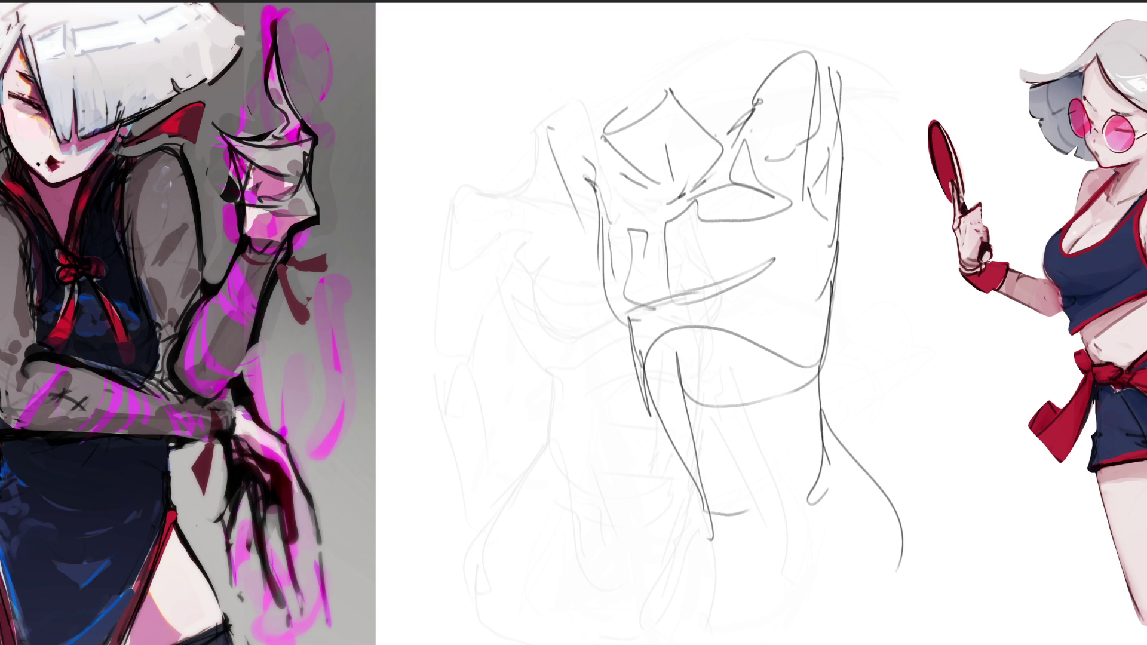
mouse_move(661, 429)
left_mouse_down()
mouse_move(662, 542)
mouse_move(679, 596)
left_mouse_up()
Step: Add short strokes by the eye area and crossing diagonals across the lower face
mouse_move(777, 183)
left_mouse_down()
mouse_move(767, 209)
mouse_move(790, 226)
mouse_move(795, 279)
mouse_move(769, 308)
left_mouse_up()
left_click_drag(682, 253, 699, 314)
mouse_move(774, 315)
left_mouse_down()
mouse_move(706, 329)
mouse_move(674, 350)
mouse_move(736, 325)
left_mouse_up()
mouse_move(620, 227)
left_mouse_down()
mouse_move(609, 282)
mouse_move(617, 360)
left_mouse_up()
left_click_drag(586, 394, 668, 332)
left_click_drag(629, 365, 737, 296)
left_click_drag(658, 332, 769, 265)
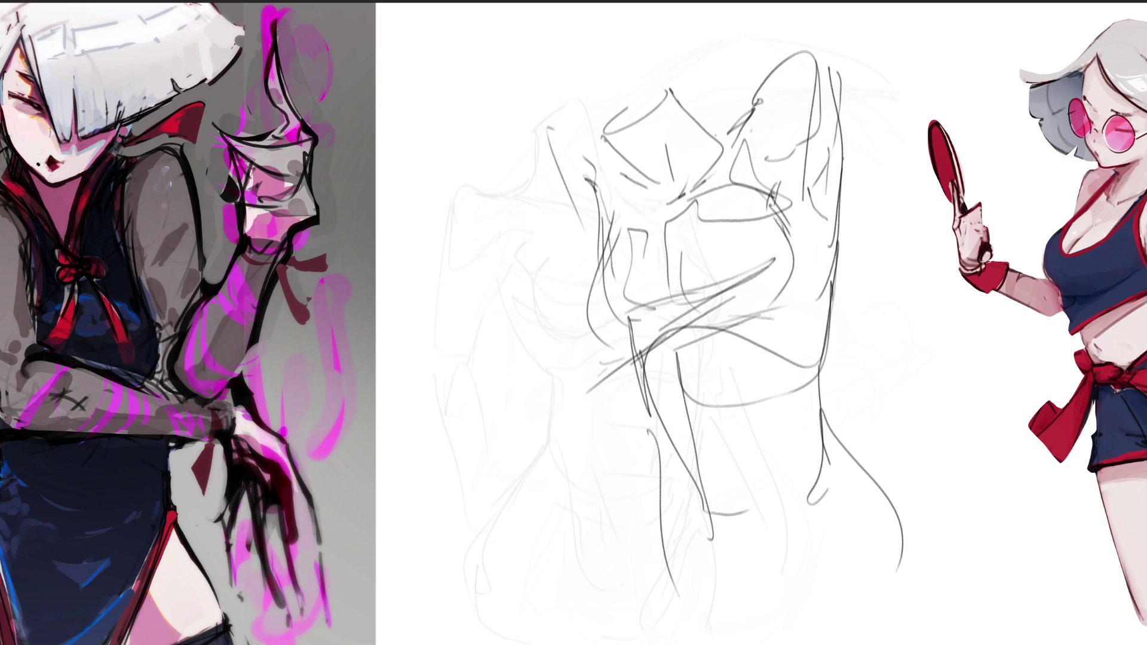
left_click_drag(672, 310, 810, 328)
Step: Add more crossing lines and long diagonals at the sketch's upper left
left_click_drag(799, 170, 787, 357)
mouse_move(763, 311)
left_mouse_down()
mouse_move(537, 382)
mouse_move(803, 306)
left_mouse_up()
left_click_drag(584, 272, 756, 156)
left_click_drag(532, 65, 589, 179)
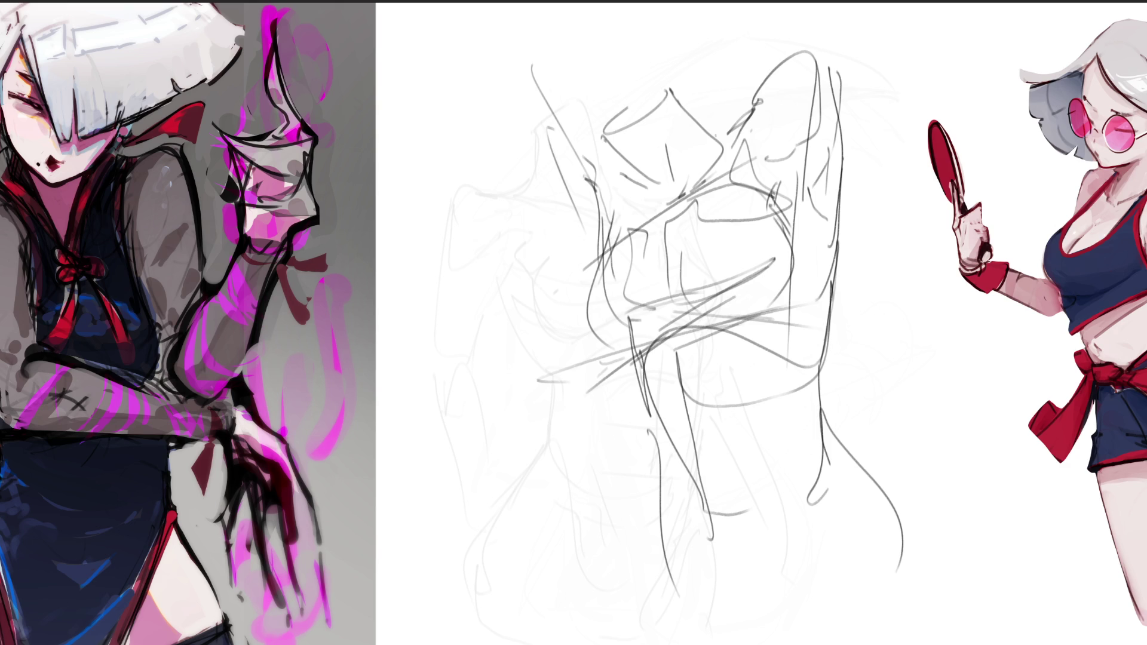
left_click_drag(548, 128, 589, 159)
mouse_move(512, 106)
left_mouse_down()
mouse_move(579, 162)
mouse_move(600, 239)
left_mouse_up()
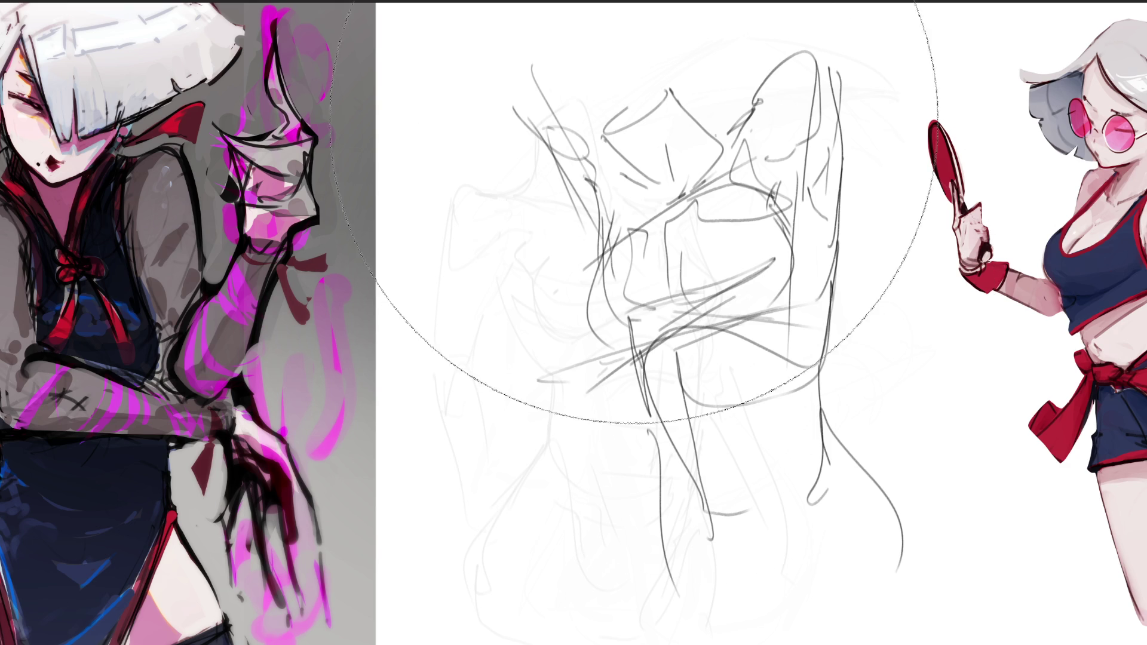
Step: Fade the head sketch to pale grey and outline the top of a new figure
mouse_move(639, 149)
left_mouse_down()
mouse_move(768, 512)
mouse_move(745, 307)
mouse_move(792, 484)
left_mouse_up()
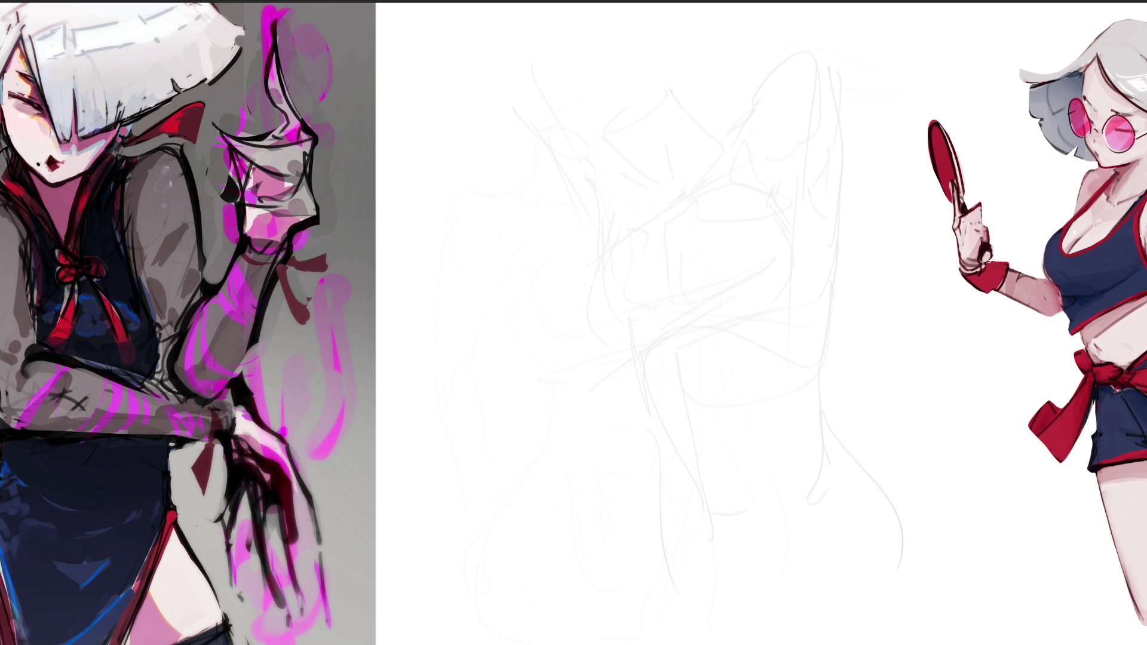
mouse_move(534, 100)
left_mouse_down()
mouse_move(559, 60)
mouse_move(625, 86)
left_mouse_up()
left_click_drag(604, 137, 561, 194)
left_click_drag(608, 42, 689, 24)
left_click_drag(670, 76, 650, 69)
left_click_drag(695, 12, 707, 129)
left_click_drag(718, 92, 693, 164)
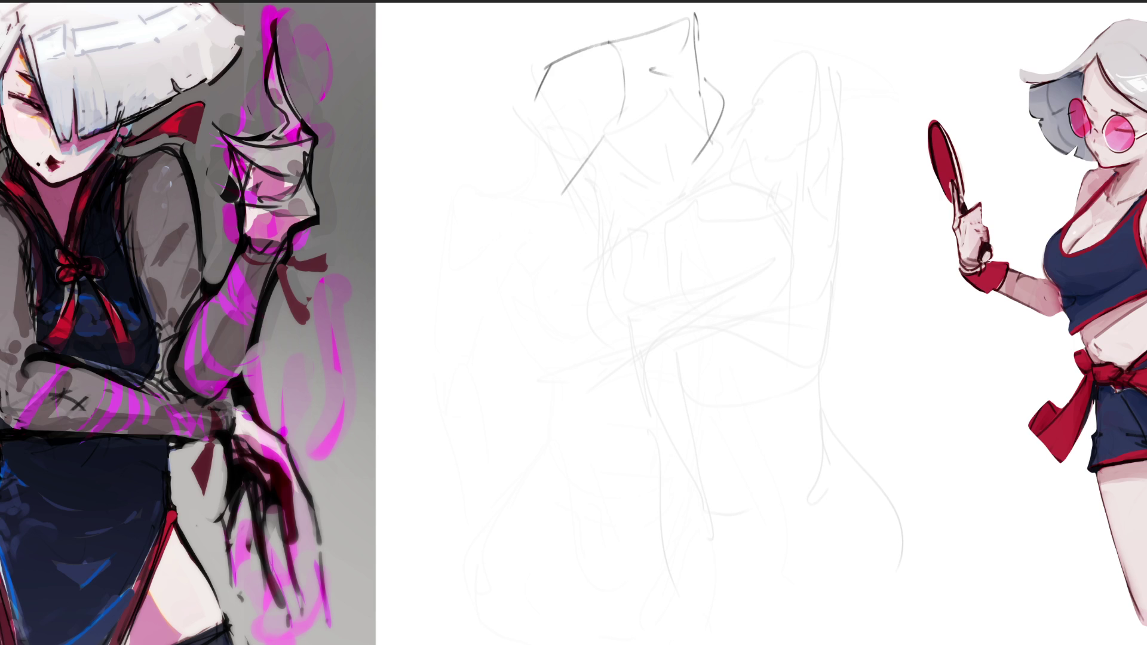
Step: Add hatching, a long diagonal with parallel curves, and more down-left diagonals to the figure
left_click_drag(619, 142, 579, 164)
left_click_drag(676, 109, 646, 160)
left_click_drag(583, 191, 638, 178)
left_click_drag(695, 116, 565, 343)
left_click_drag(723, 109, 672, 183)
left_click_drag(720, 71, 695, 174)
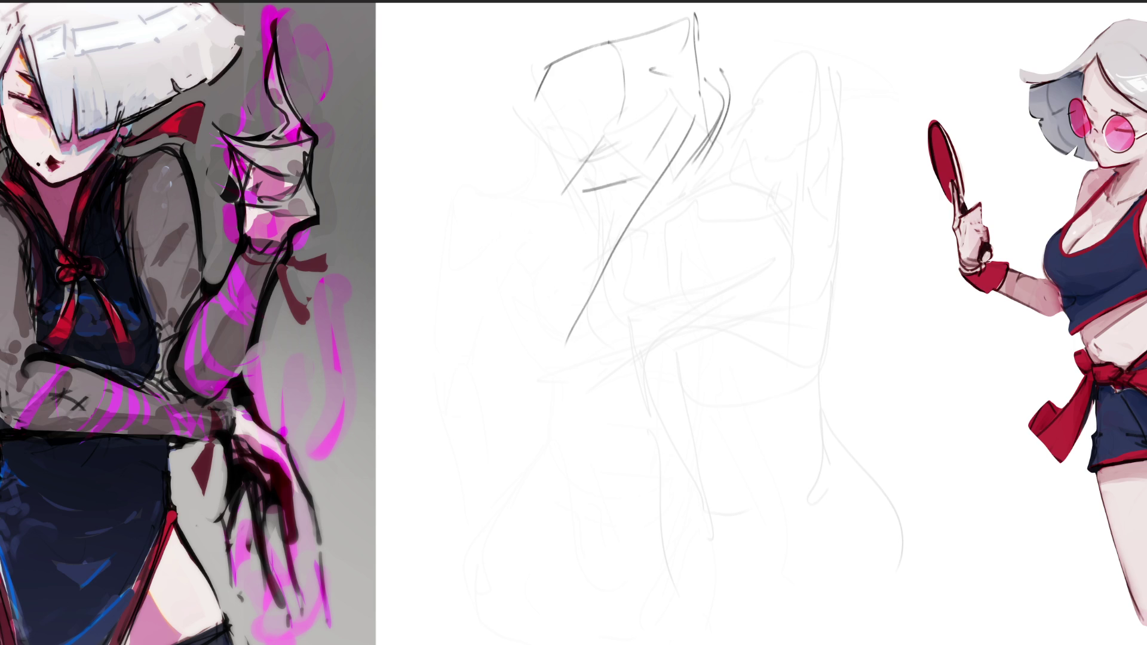
left_click_drag(728, 104, 681, 192)
left_click_drag(724, 141, 687, 206)
mouse_move(599, 127)
left_mouse_down()
mouse_move(595, 181)
mouse_move(541, 263)
left_mouse_up()
mouse_move(651, 198)
left_mouse_down()
mouse_move(506, 374)
mouse_move(638, 243)
mouse_move(551, 358)
left_mouse_up()
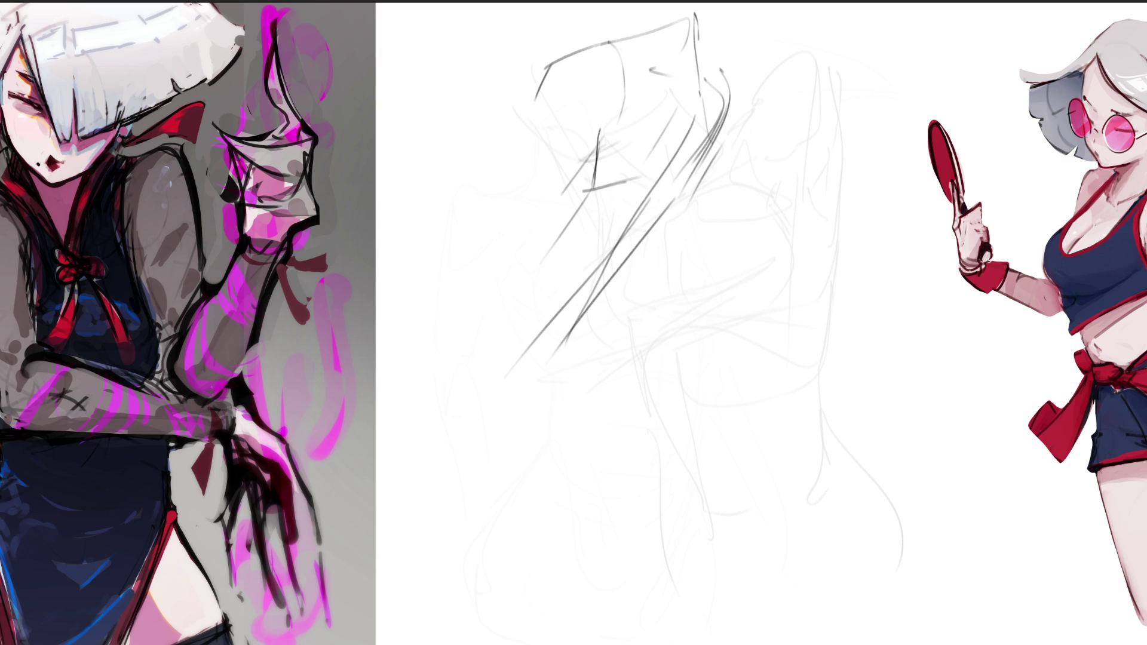
Step: Sketch curves, verticals and long strokes running down the middle of the torso
left_click_drag(688, 166, 602, 280)
mouse_move(482, 296)
left_mouse_down()
mouse_move(694, 213)
mouse_move(590, 343)
left_mouse_up()
mouse_move(531, 208)
left_mouse_down()
mouse_move(525, 301)
mouse_move(618, 285)
left_mouse_up()
left_click_drag(654, 213, 638, 386)
left_click_drag(501, 314, 650, 328)
left_click_drag(646, 285, 649, 366)
left_click_drag(689, 3, 638, 190)
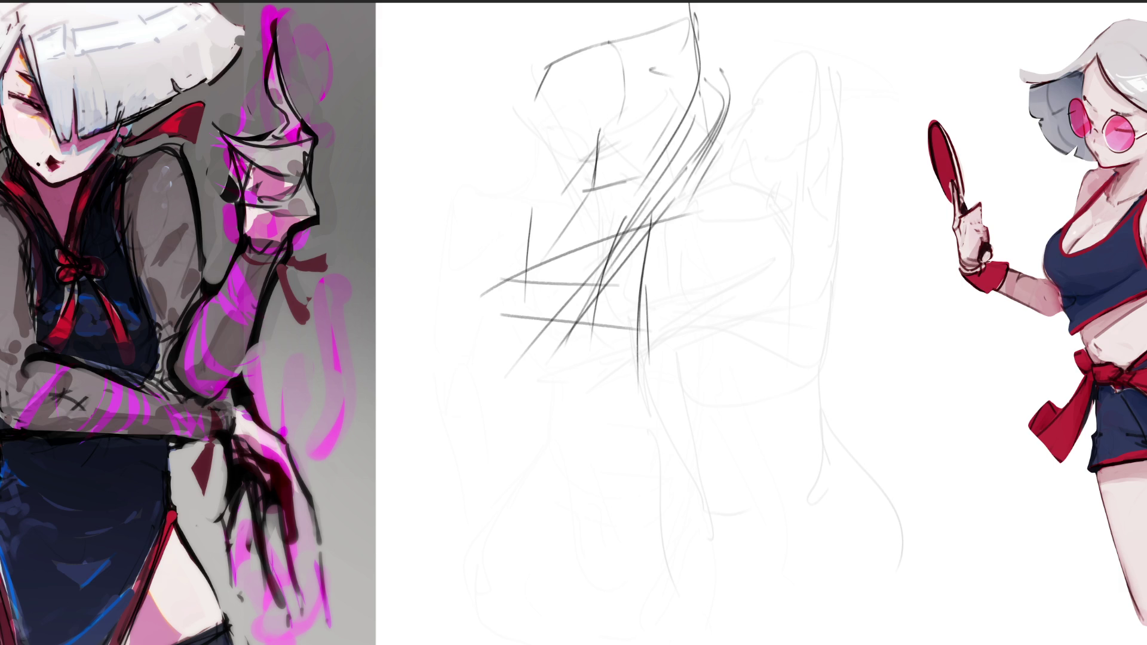
left_click_drag(708, 27, 645, 196)
mouse_move(681, 6)
left_mouse_down()
mouse_move(607, 58)
mouse_move(705, 51)
left_mouse_up()
left_click_drag(631, 3, 626, 34)
mouse_move(708, 33)
left_mouse_down()
mouse_move(719, 108)
mouse_move(646, 226)
left_mouse_up()
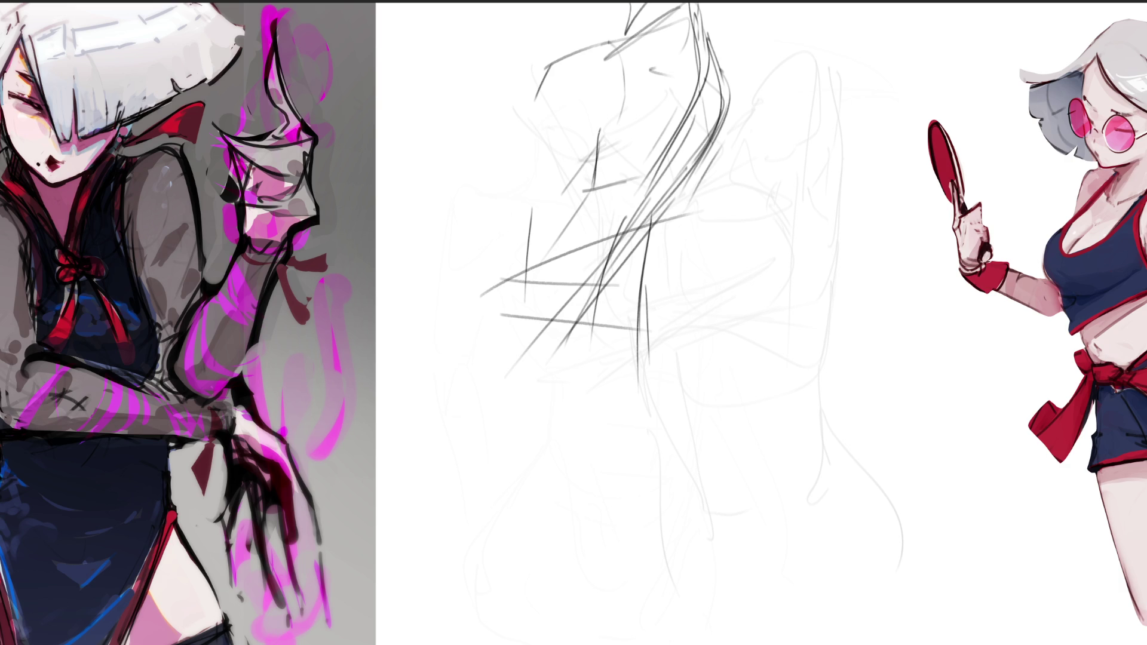
mouse_move(735, 118)
left_mouse_down()
mouse_move(647, 265)
mouse_move(650, 307)
left_mouse_up()
Step: Add near-vertical strokes, arcs and a leaf-shaped lower torso form
left_click_drag(657, 201, 626, 377)
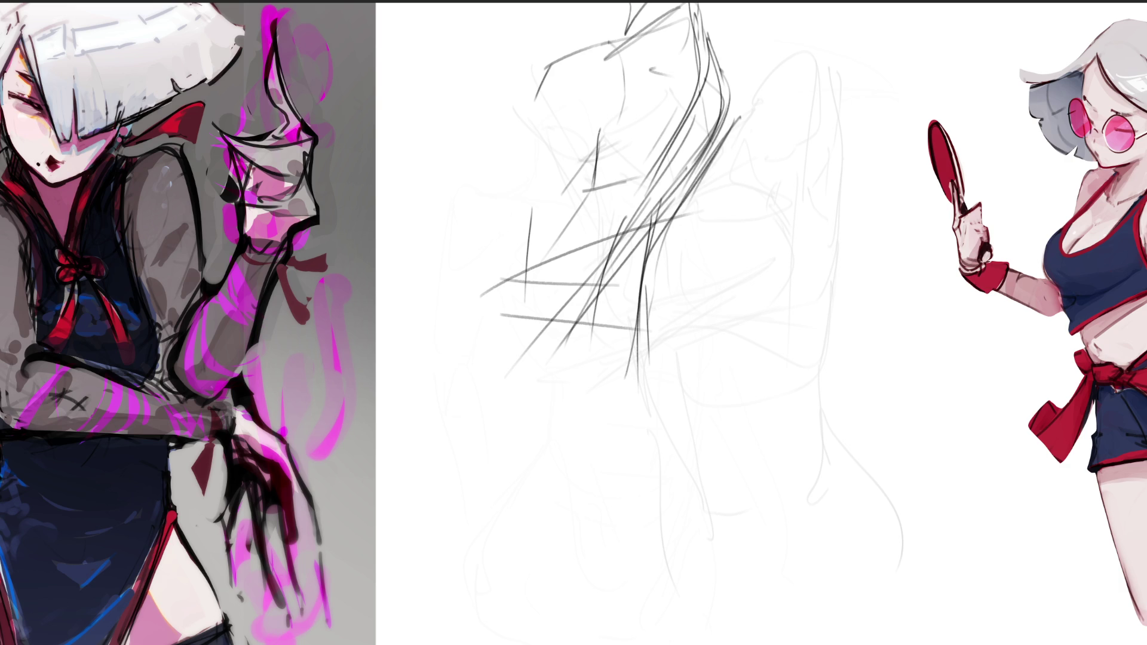
mouse_move(536, 196)
left_mouse_down()
mouse_move(529, 313)
mouse_move(638, 338)
mouse_move(560, 360)
left_mouse_up()
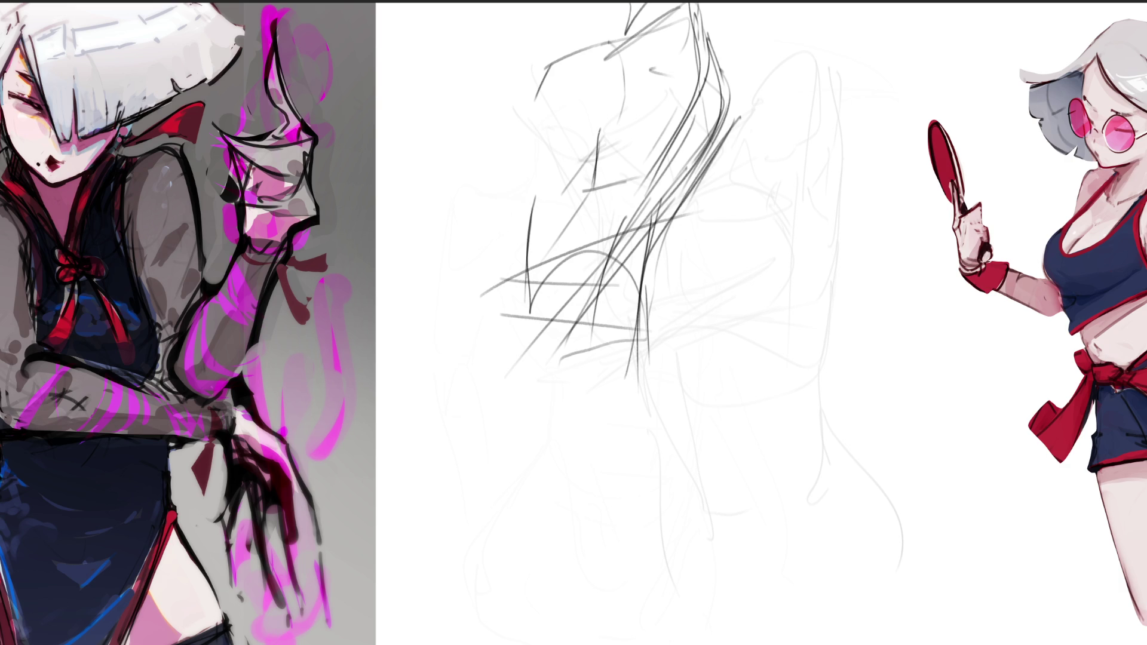
left_click_drag(519, 284, 613, 412)
left_click_drag(657, 249, 635, 447)
left_click_drag(530, 263, 517, 309)
mouse_move(511, 332)
left_mouse_down()
mouse_move(552, 261)
mouse_move(604, 382)
left_mouse_up()
left_click_drag(653, 272, 662, 405)
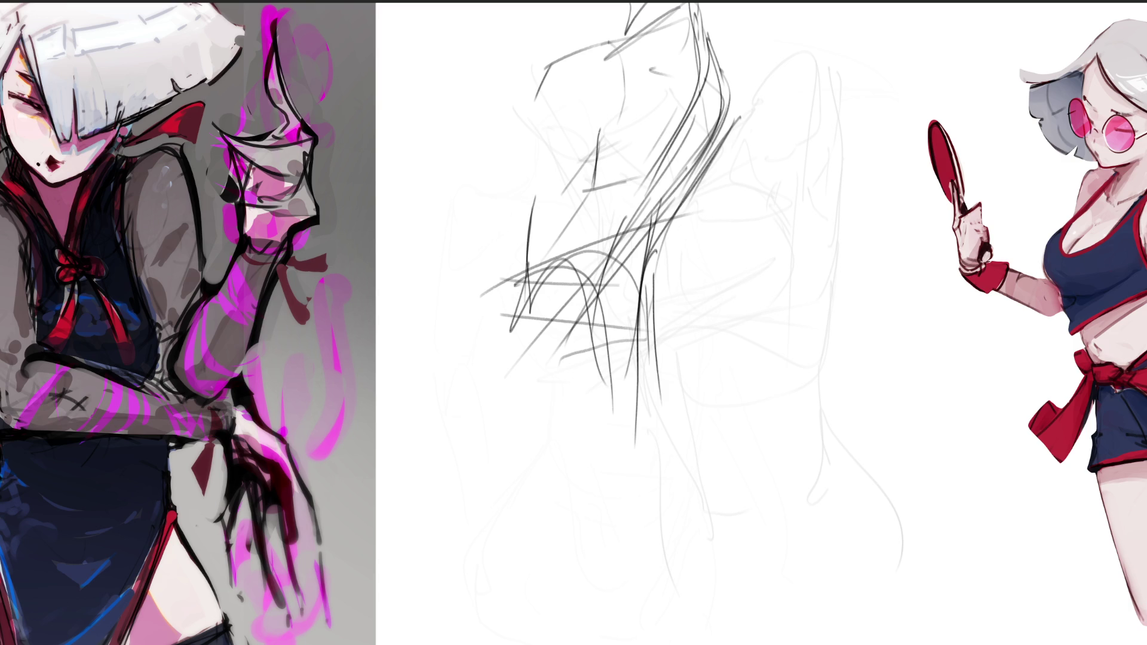
mouse_move(511, 261)
left_mouse_down()
mouse_move(616, 419)
mouse_move(567, 289)
mouse_move(673, 371)
mouse_move(693, 331)
mouse_move(762, 478)
left_mouse_up()
Step: Draw horizontal hip lines, a leg loop and the left leg curving down
left_click_drag(549, 513, 779, 502)
left_click_drag(493, 499, 777, 481)
left_click_drag(552, 492, 759, 485)
mouse_move(511, 317)
left_mouse_down()
mouse_move(501, 365)
mouse_move(549, 491)
mouse_move(600, 499)
left_mouse_up()
mouse_move(572, 500)
left_mouse_down()
mouse_move(518, 464)
mouse_move(540, 589)
mouse_move(699, 488)
left_mouse_up()
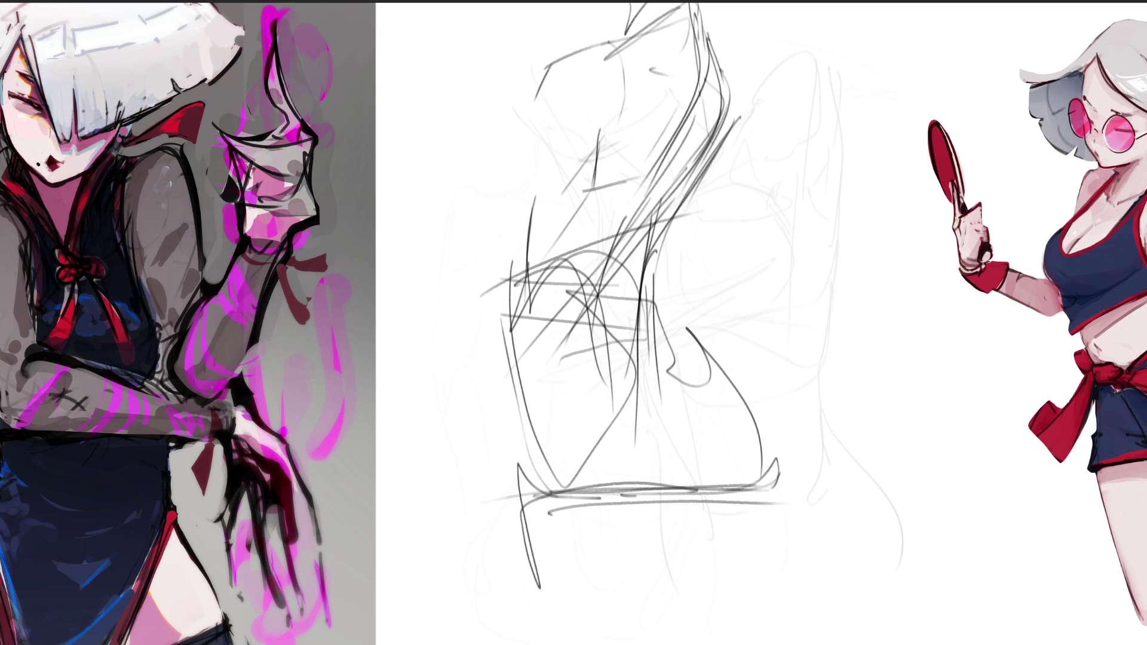
left_click_drag(622, 491, 768, 526)
left_click_drag(762, 500, 767, 555)
mouse_move(653, 476)
left_mouse_down()
mouse_move(610, 639)
mouse_move(549, 620)
left_mouse_up()
Step: Add contour curves down the torso's left side and a long shoulder-to-hip contour
mouse_move(583, 83)
left_mouse_down()
mouse_move(517, 296)
mouse_move(559, 155)
mouse_move(511, 401)
left_mouse_up()
mouse_move(526, 436)
left_mouse_down()
mouse_move(645, 257)
mouse_move(735, 21)
left_mouse_up()
mouse_move(714, 63)
left_mouse_down()
mouse_move(647, 294)
mouse_move(757, 493)
left_mouse_up()
mouse_move(592, 317)
left_mouse_down()
mouse_move(657, 448)
mouse_move(657, 490)
left_mouse_up()
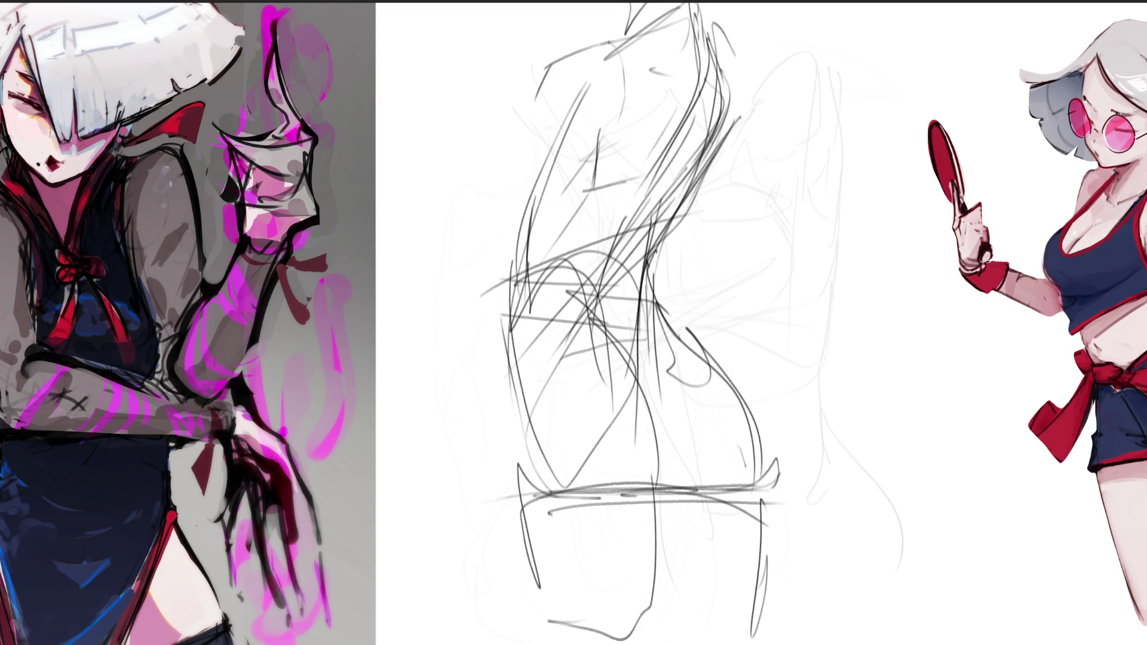
left_click_drag(523, 325, 544, 505)
left_click_drag(508, 418, 529, 147)
mouse_move(571, 86)
left_mouse_down()
mouse_move(624, 33)
mouse_move(714, 170)
mouse_move(666, 245)
left_mouse_up()
left_click_drag(550, 43, 493, 229)
Step: Add a long diagonal down the left side and curves down the torso's right side
left_click_drag(533, 131, 512, 183)
left_click_drag(618, 78, 450, 347)
left_click_drag(587, 237, 681, 199)
left_click_drag(691, 152, 708, 179)
left_click_drag(740, 104, 671, 322)
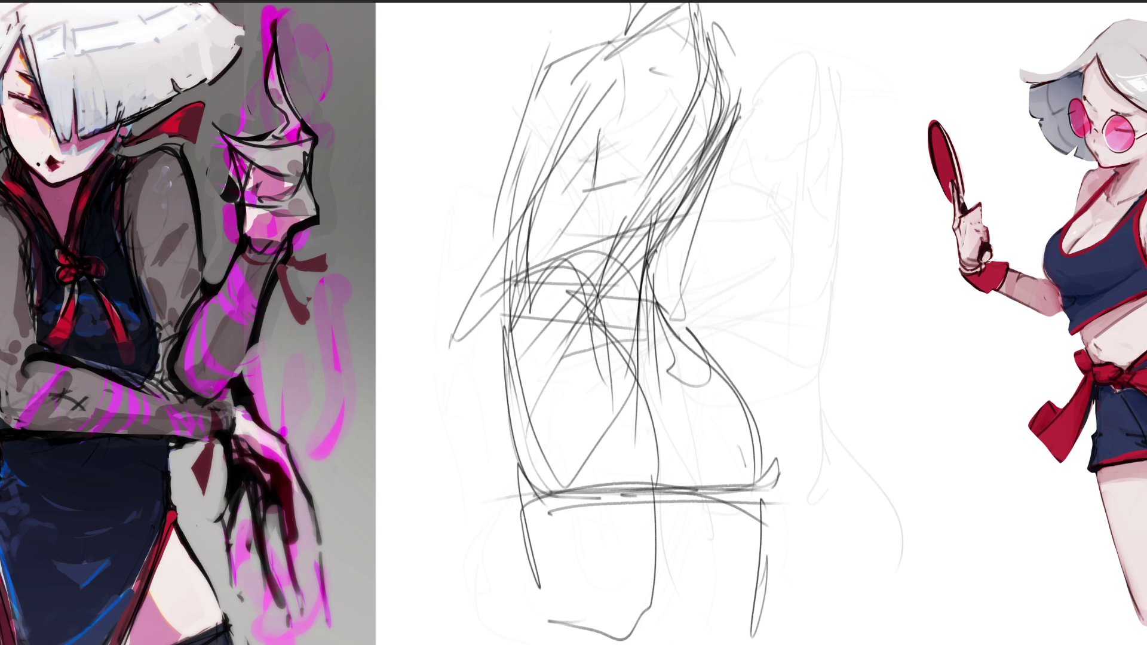
left_click_drag(733, 134, 677, 276)
left_click_drag(484, 357, 583, 361)
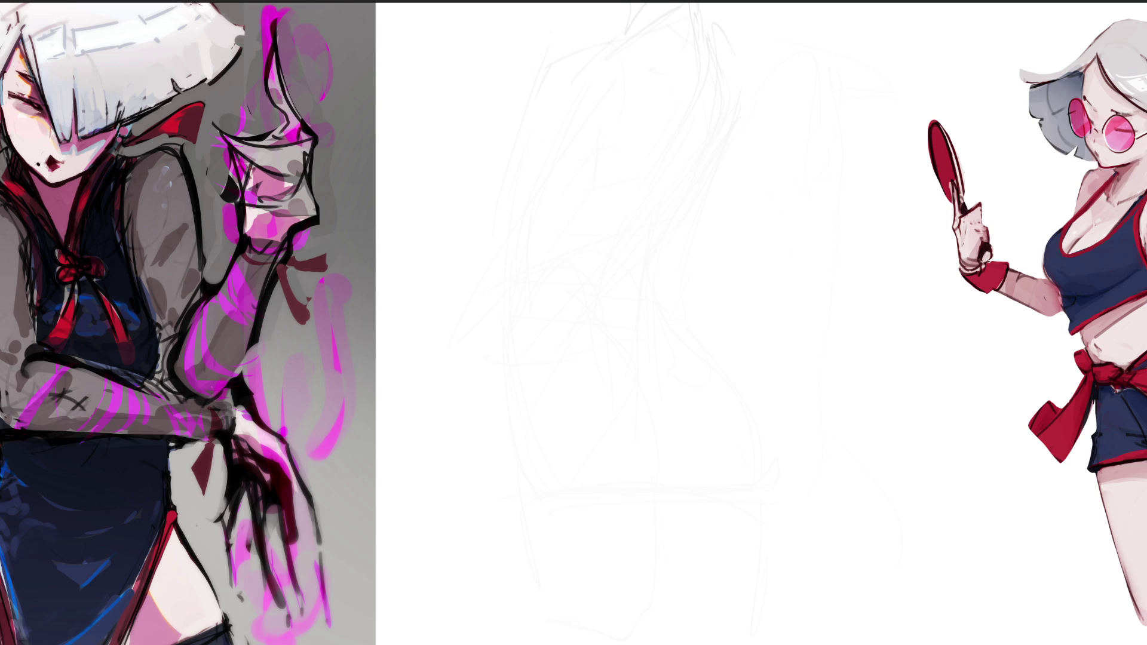
Step: Draw the neck ellipse and the shoulder curves on both sides
mouse_move(635, 122)
left_mouse_down()
mouse_move(735, 73)
mouse_move(633, 110)
left_mouse_up()
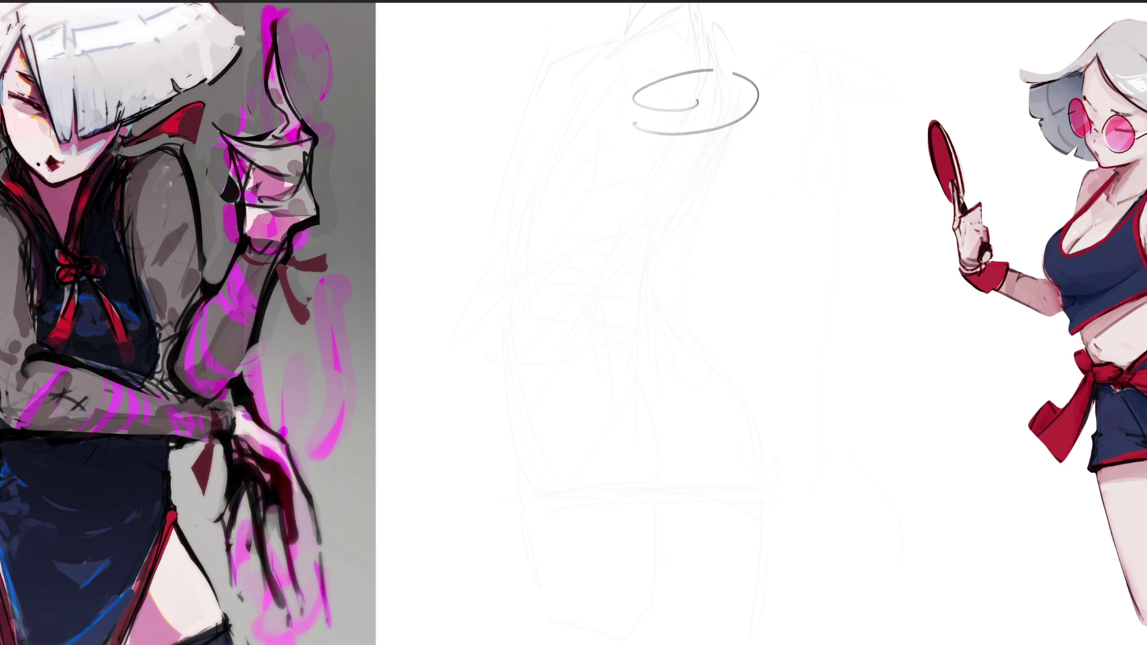
mouse_move(716, 93)
left_mouse_down()
mouse_move(669, 115)
mouse_move(631, 95)
mouse_move(696, 221)
left_mouse_up()
left_click_drag(643, 153, 652, 166)
mouse_move(682, 222)
left_mouse_down()
mouse_move(715, 234)
mouse_move(701, 222)
left_mouse_up()
mouse_move(697, 219)
left_mouse_down()
mouse_move(722, 214)
mouse_move(769, 145)
left_mouse_up()
mouse_move(758, 77)
left_mouse_down()
mouse_move(767, 100)
mouse_move(765, 80)
left_mouse_up()
mouse_move(776, 69)
left_mouse_down()
mouse_move(805, 126)
mouse_move(828, 127)
left_mouse_up()
mouse_move(798, 102)
left_mouse_down()
mouse_move(892, 210)
mouse_move(777, 257)
mouse_move(794, 190)
left_mouse_up()
mouse_move(840, 193)
left_mouse_down()
mouse_move(862, 209)
mouse_move(726, 334)
mouse_move(723, 251)
left_mouse_up()
Step: Sketch a chest circle, the tapered torso, and its left side and bottom edge
mouse_move(723, 254)
left_mouse_down()
mouse_move(696, 413)
mouse_move(762, 466)
left_mouse_up()
left_click_drag(762, 466, 846, 373)
left_click_drag(899, 276, 825, 394)
mouse_move(824, 394)
left_mouse_down()
mouse_move(762, 467)
mouse_move(714, 373)
left_mouse_up()
mouse_move(637, 209)
left_mouse_down()
mouse_move(606, 213)
mouse_move(714, 242)
mouse_move(681, 346)
left_mouse_up()
left_click_drag(723, 251, 681, 430)
mouse_move(605, 203)
left_mouse_down()
mouse_move(602, 332)
mouse_move(687, 461)
mouse_move(716, 479)
left_mouse_up()
left_click_drag(690, 457, 735, 507)
Step: Draw bowl-shaped hips and legs reaching the bottom edge
mouse_move(718, 491)
left_mouse_down()
mouse_move(808, 441)
mouse_move(647, 476)
mouse_move(748, 513)
left_mouse_up()
left_click_drag(806, 431, 840, 644)
left_click_drag(685, 462, 792, 644)
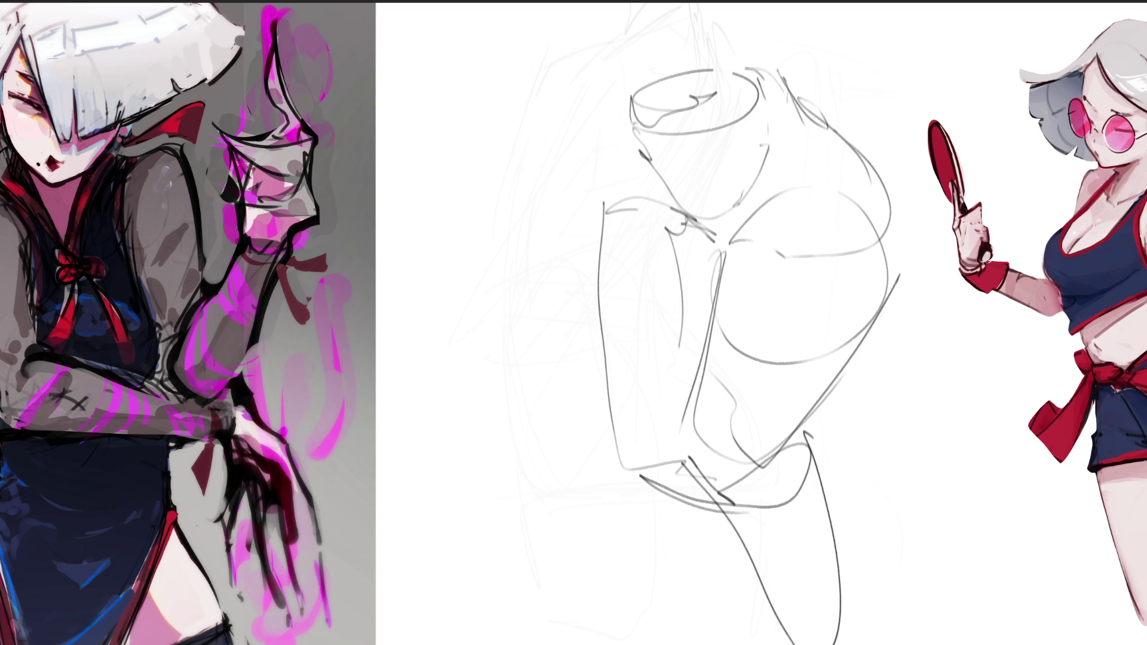
left_click_drag(693, 508, 676, 542)
left_click_drag(625, 448, 691, 632)
left_click_drag(718, 507, 717, 644)
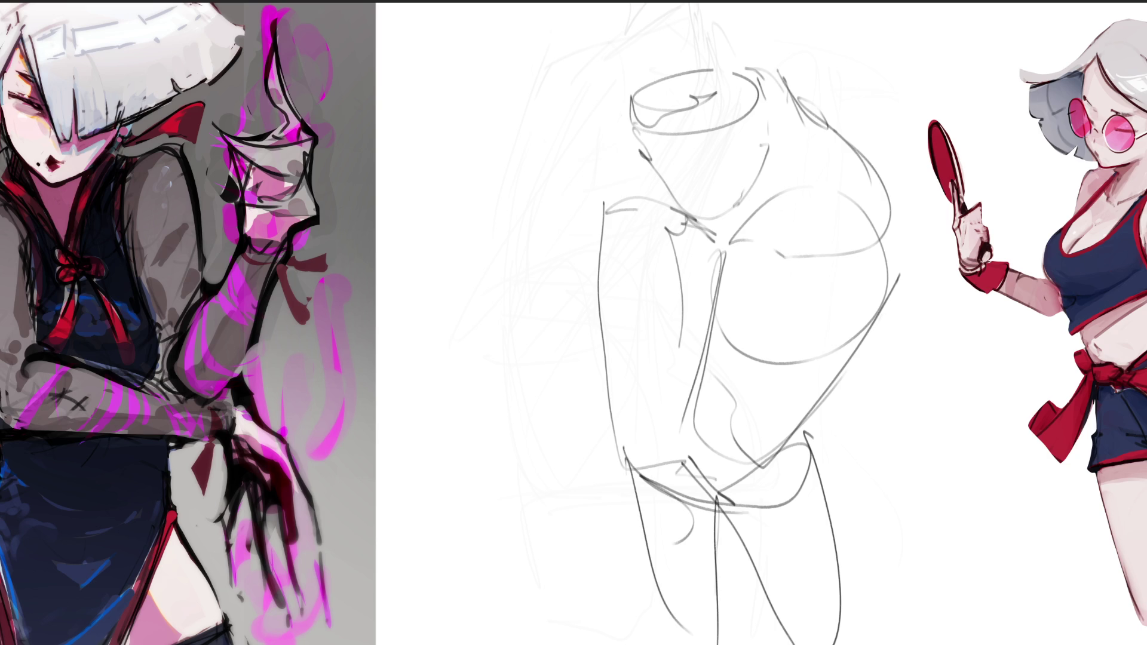
Step: Add contour lines on the left shoulder, a left contour and a hip curve
left_click_drag(622, 108, 608, 223)
mouse_move(621, 147)
left_mouse_down()
mouse_move(592, 226)
mouse_move(588, 286)
left_mouse_up()
mouse_move(592, 234)
left_mouse_down()
mouse_move(686, 226)
mouse_move(697, 239)
left_mouse_up()
left_click_drag(595, 229, 616, 497)
mouse_move(617, 497)
left_mouse_down()
mouse_move(776, 401)
mouse_move(887, 231)
left_mouse_up()
mouse_move(822, 87)
left_mouse_down()
mouse_move(883, 235)
mouse_move(905, 248)
left_mouse_up()
left_click_drag(904, 248, 889, 298)
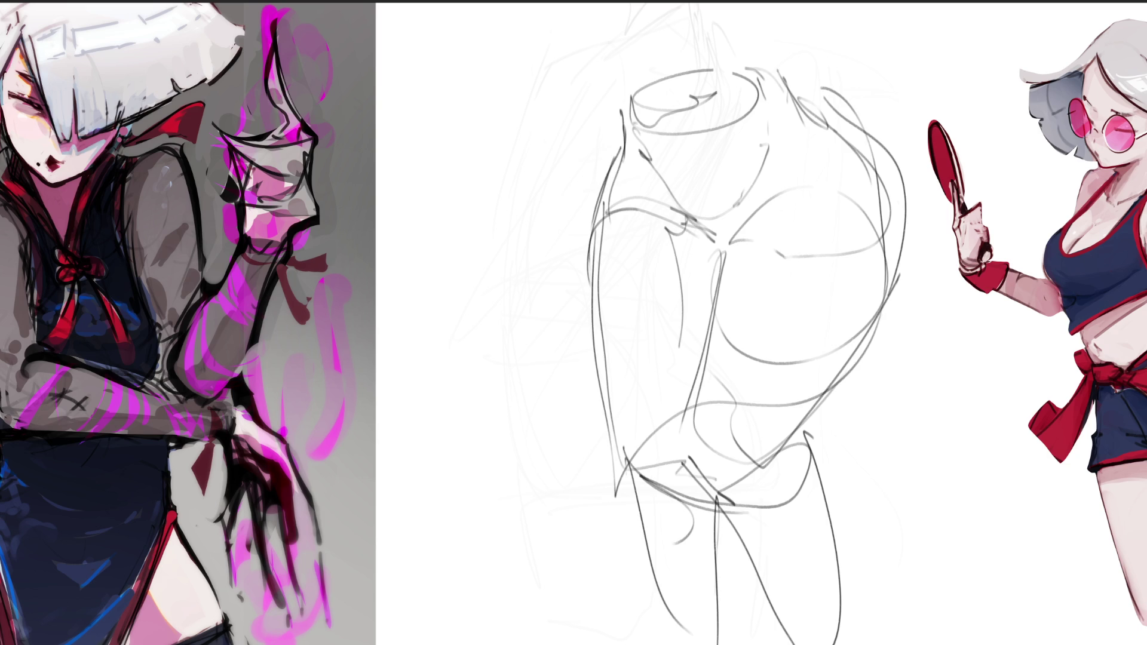
Step: Add right shoulder contours, then erase the entire torso sketch with a large soft eraser
left_click_drag(819, 86, 896, 203)
left_click_drag(780, 38, 807, 95)
mouse_move(771, 27)
left_mouse_down()
mouse_move(608, 101)
mouse_move(789, 54)
left_mouse_up()
left_click_drag(605, 89, 666, 120)
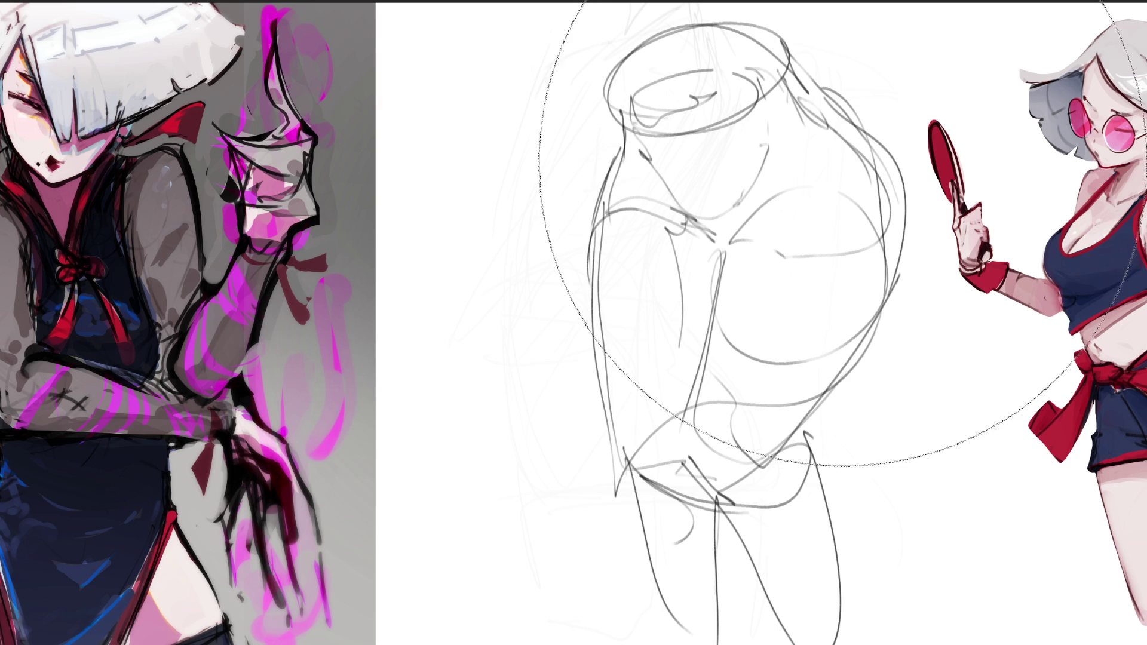
mouse_move(771, 155)
left_mouse_down()
mouse_move(675, 644)
mouse_move(717, 257)
mouse_move(780, 296)
mouse_move(751, 532)
mouse_move(655, 407)
mouse_move(745, 264)
mouse_move(711, 633)
mouse_move(515, 589)
mouse_move(643, 259)
left_mouse_up()
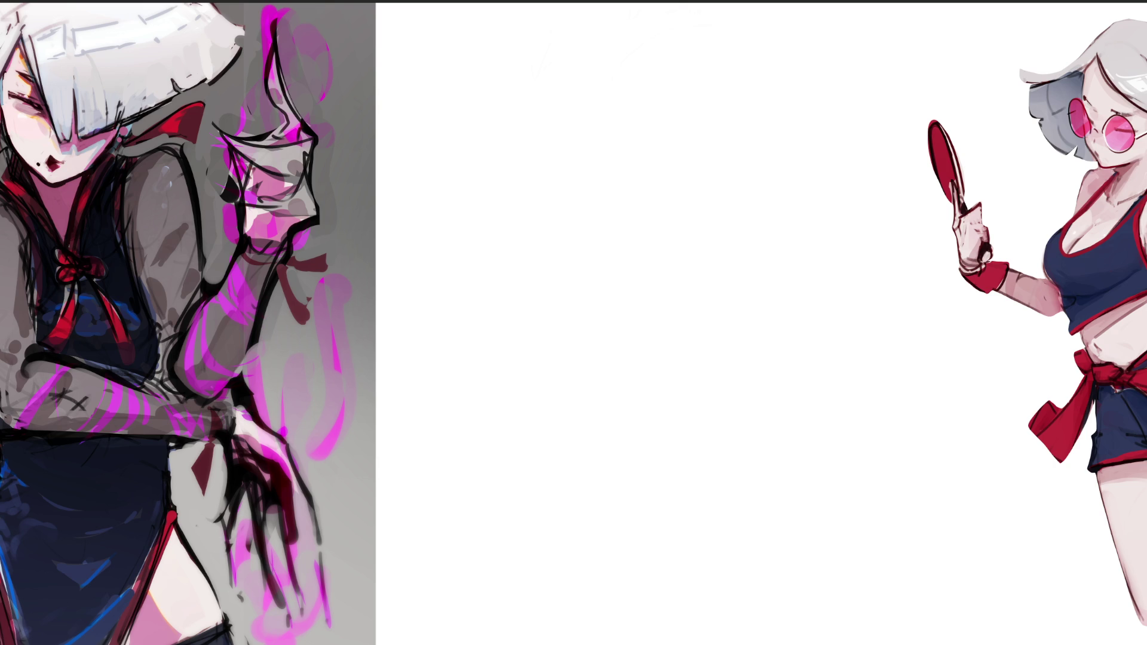
Step: Draw a rectangular thumbnail frame and divide it with a horizontal line
mouse_move(491, 99)
left_mouse_down()
mouse_move(491, 177)
mouse_move(597, 74)
mouse_move(621, 162)
mouse_move(482, 192)
mouse_move(487, 213)
left_mouse_up()
left_click_drag(522, 233, 598, 241)
mouse_move(607, 64)
left_mouse_down()
mouse_move(606, 233)
mouse_move(617, 187)
mouse_move(627, 300)
left_mouse_up()
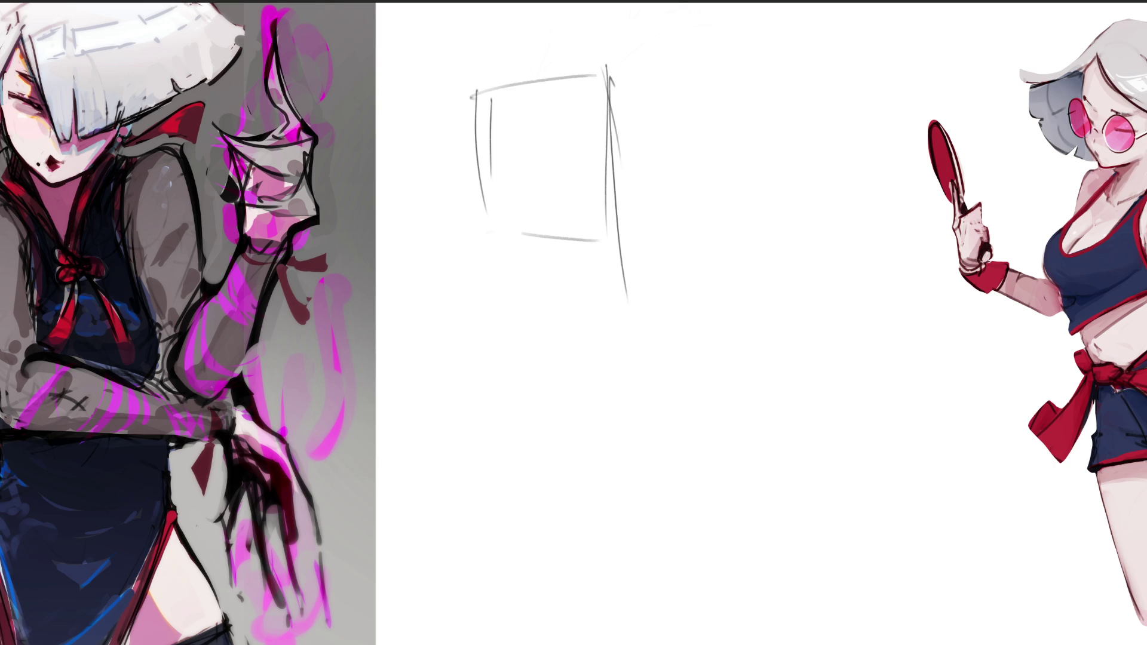
mouse_move(483, 223)
left_mouse_down()
mouse_move(557, 299)
mouse_move(617, 302)
left_mouse_up()
left_click_drag(610, 84, 614, 320)
left_click_drag(600, 251, 625, 308)
mouse_move(617, 306)
left_mouse_down()
mouse_move(549, 301)
mouse_move(586, 304)
left_mouse_up()
left_click_drag(498, 234, 619, 240)
mouse_move(493, 122)
left_mouse_down()
mouse_move(553, 263)
mouse_move(550, 303)
left_mouse_up()
left_click_drag(545, 238, 617, 244)
Step: Sketch overlapping circles, loops and a small oval inside the box, then begin an arch beside it
mouse_move(553, 110)
left_mouse_down()
mouse_move(543, 118)
mouse_move(589, 170)
mouse_move(551, 109)
left_mouse_up()
mouse_move(527, 115)
left_mouse_down()
mouse_move(528, 194)
mouse_move(509, 143)
left_mouse_up()
mouse_move(588, 126)
left_mouse_down()
mouse_move(551, 209)
mouse_move(548, 252)
mouse_move(575, 254)
left_mouse_up()
left_click_drag(592, 181, 557, 298)
left_click_drag(562, 267, 583, 270)
mouse_move(596, 227)
left_mouse_down()
mouse_move(591, 298)
mouse_move(594, 249)
left_mouse_up()
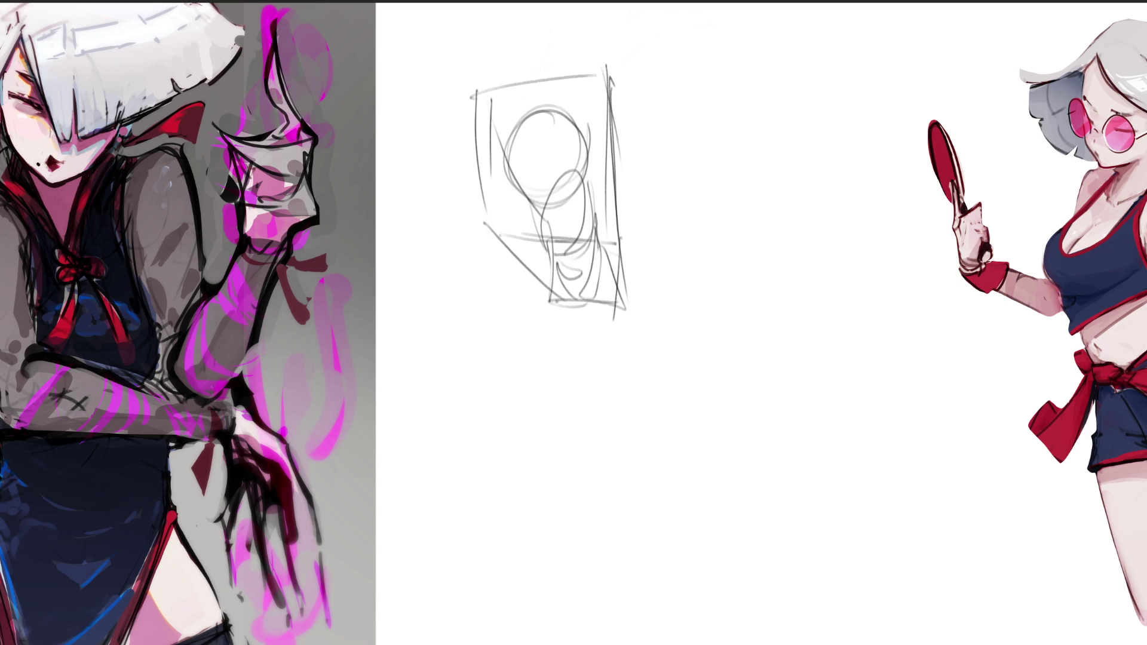
left_click_drag(541, 210, 543, 244)
left_click_drag(561, 265, 574, 284)
left_click_drag(598, 174, 590, 194)
mouse_move(596, 139)
left_mouse_down()
mouse_move(592, 171)
mouse_move(615, 190)
mouse_move(595, 201)
left_mouse_up()
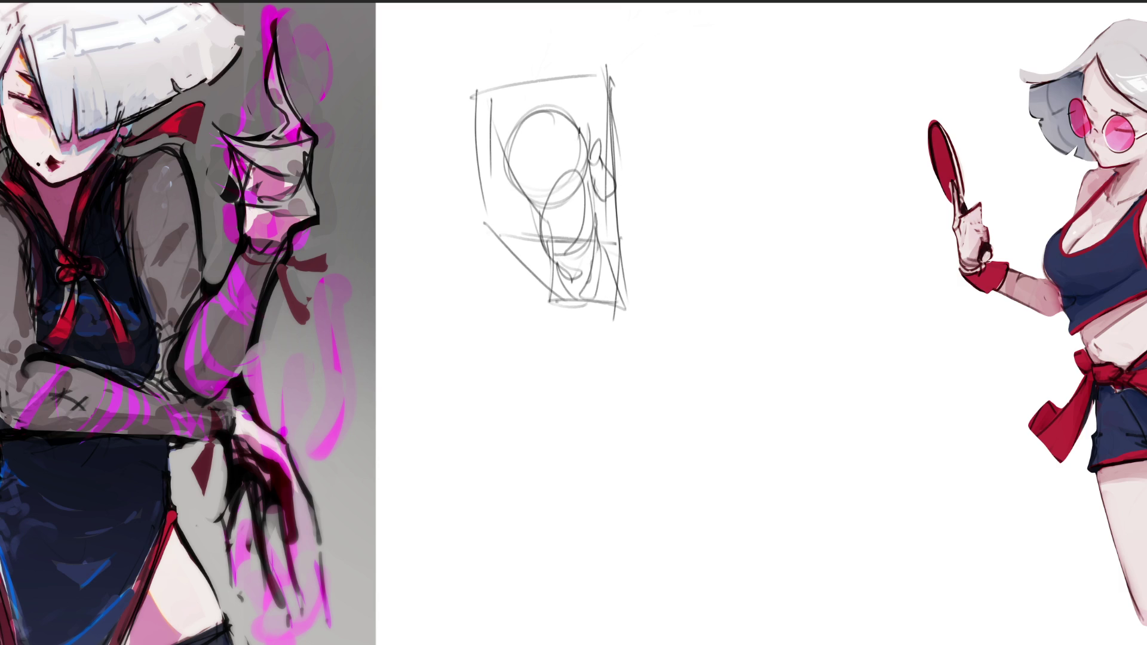
left_click_drag(580, 133, 562, 182)
mouse_move(710, 206)
left_mouse_down()
mouse_move(724, 250)
mouse_move(705, 198)
mouse_move(786, 179)
mouse_move(797, 243)
left_mouse_up()
Step: Complete the egg outline, reinforce its left edge, and add arcs around its base
mouse_move(703, 185)
left_mouse_down()
mouse_move(797, 257)
mouse_move(772, 266)
left_mouse_up()
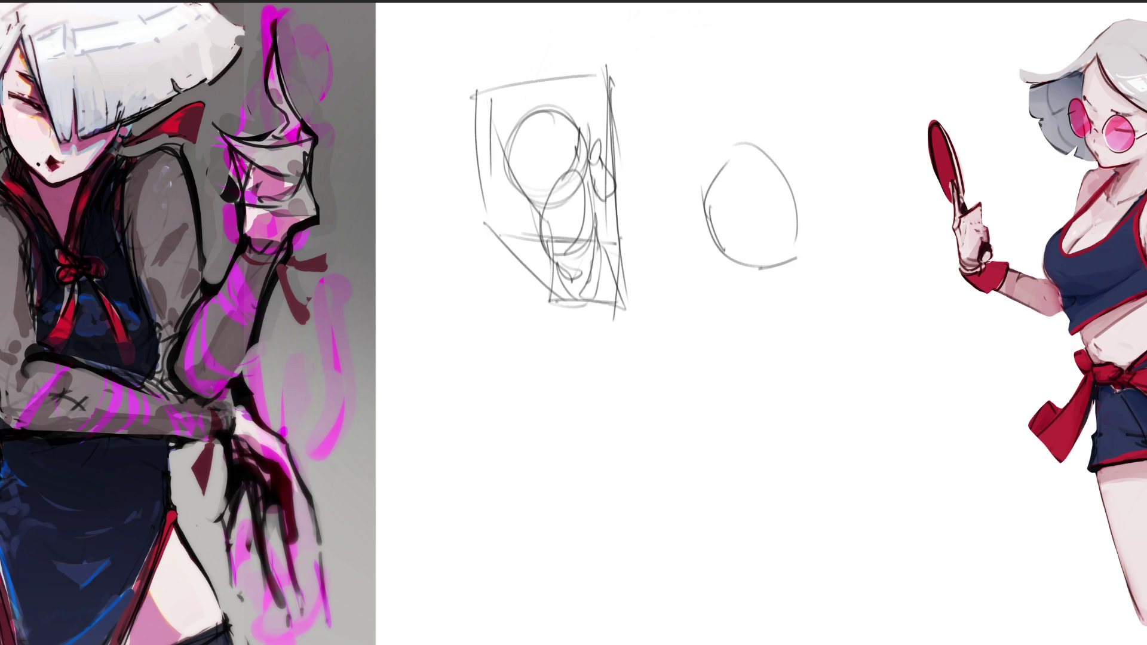
mouse_move(725, 232)
left_mouse_down()
mouse_move(790, 237)
mouse_move(743, 224)
mouse_move(810, 205)
left_mouse_up()
left_click_drag(698, 205, 725, 221)
left_click_drag(701, 207, 719, 239)
mouse_move(719, 154)
left_mouse_down()
mouse_move(708, 210)
mouse_move(721, 270)
mouse_move(752, 279)
left_mouse_up()
left_click_drag(808, 225, 819, 264)
mouse_move(705, 228)
left_mouse_down()
mouse_move(720, 280)
mouse_move(758, 291)
mouse_move(820, 270)
left_mouse_up()
Step: Draw a wavy bowl under the egg with sweeping arcs, small feet and a curl
left_click_drag(821, 272, 798, 300)
mouse_move(719, 281)
left_mouse_down()
mouse_move(764, 321)
mouse_move(810, 317)
left_mouse_up()
left_click_drag(823, 274, 823, 284)
mouse_move(824, 286)
left_mouse_down()
mouse_move(786, 323)
mouse_move(773, 300)
mouse_move(788, 319)
mouse_move(825, 268)
left_mouse_up()
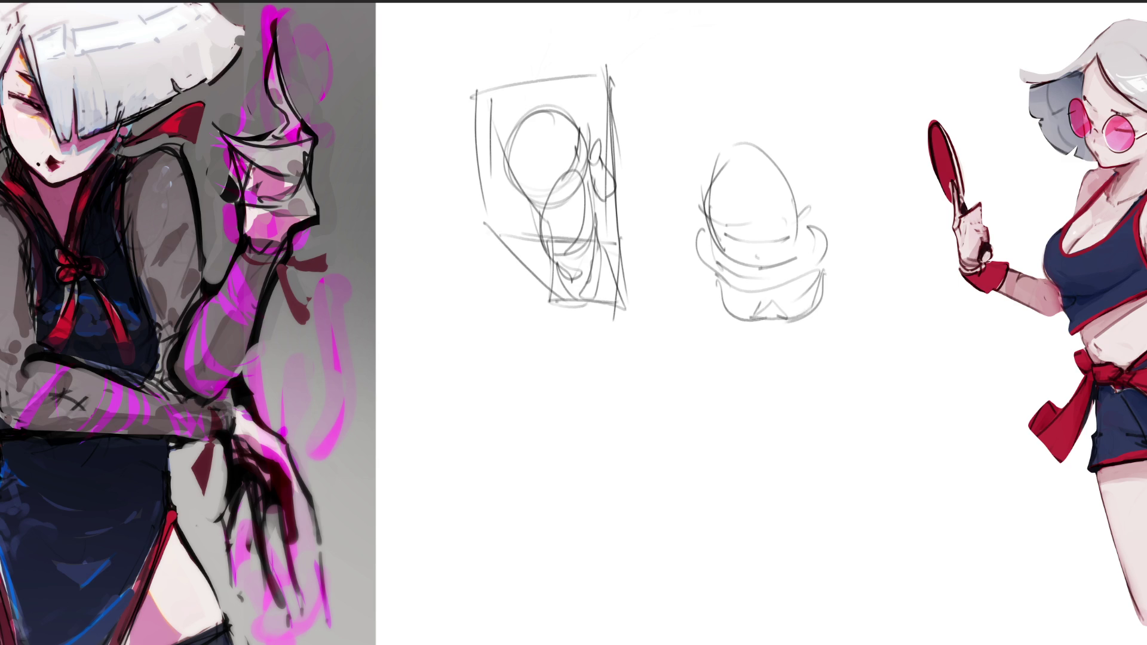
left_click_drag(787, 315, 812, 309)
left_click_drag(706, 280, 716, 314)
left_click_drag(820, 263, 813, 315)
mouse_move(719, 317)
left_mouse_down()
mouse_move(759, 332)
mouse_move(807, 318)
left_mouse_up()
mouse_move(834, 298)
left_mouse_down()
mouse_move(782, 332)
mouse_move(800, 324)
left_mouse_up()
left_click_drag(828, 264, 818, 227)
left_click_drag(703, 216, 693, 231)
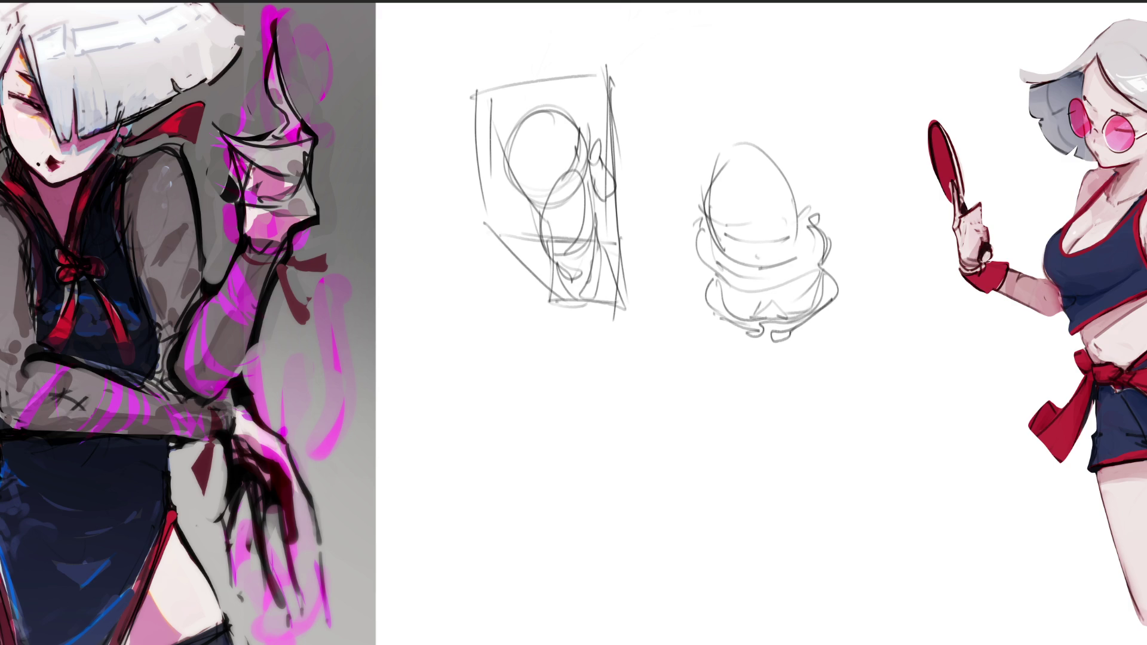
Step: Redraw the egg's curved middle bands, edges and top hook, with a rising squiggle above
mouse_move(712, 210)
left_mouse_down()
mouse_move(780, 197)
mouse_move(765, 195)
mouse_move(784, 180)
left_mouse_up()
mouse_move(719, 144)
left_mouse_down()
mouse_move(711, 190)
mouse_move(795, 186)
left_mouse_up()
mouse_move(783, 133)
left_mouse_down()
mouse_move(796, 197)
mouse_move(790, 131)
mouse_move(750, 54)
mouse_move(760, 25)
left_mouse_up()
left_click_drag(772, 86, 785, 127)
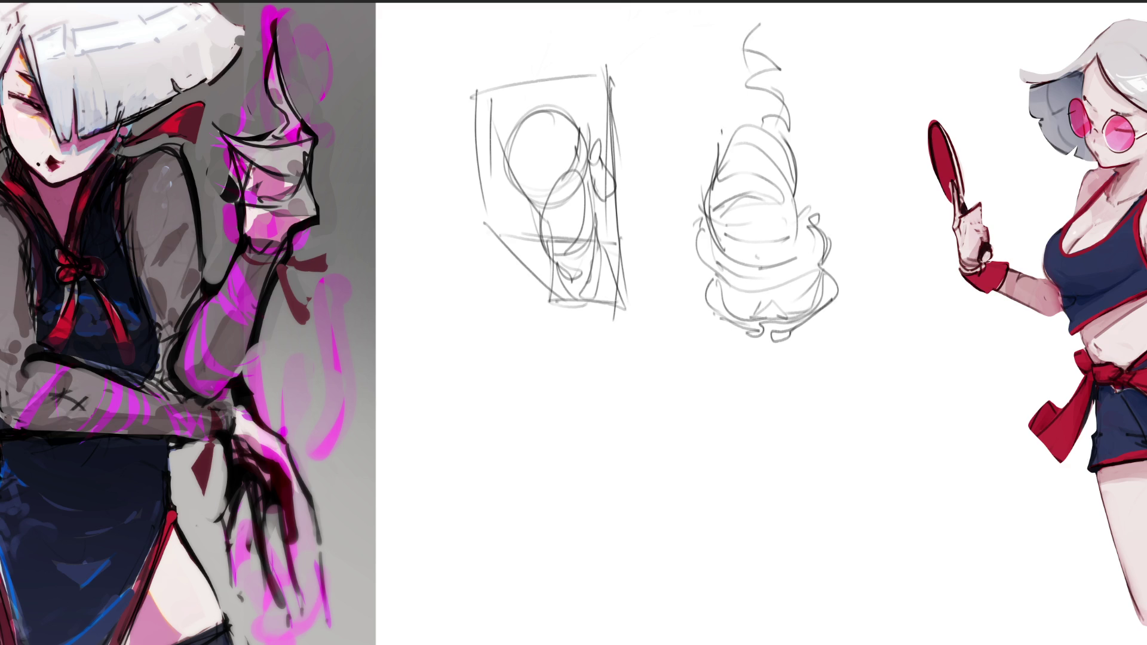
Step: Draw a tent shape over the egg with long lines running down both sides
mouse_move(692, 227)
left_mouse_down()
mouse_move(740, 94)
mouse_move(834, 245)
left_mouse_up()
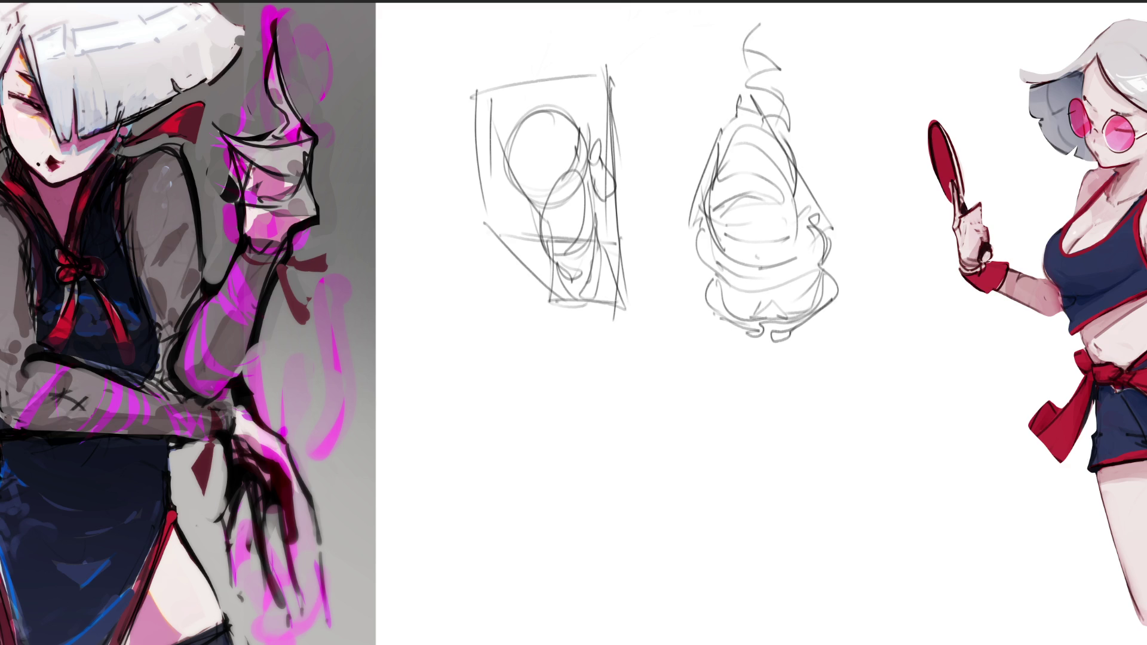
mouse_move(702, 242)
left_mouse_down()
mouse_move(758, 404)
mouse_move(769, 391)
left_mouse_up()
left_click_drag(836, 238, 788, 432)
left_click_drag(836, 272, 822, 314)
mouse_move(839, 286)
left_mouse_down()
mouse_move(862, 319)
mouse_move(812, 314)
mouse_move(864, 332)
left_mouse_up()
left_click_drag(709, 279, 685, 335)
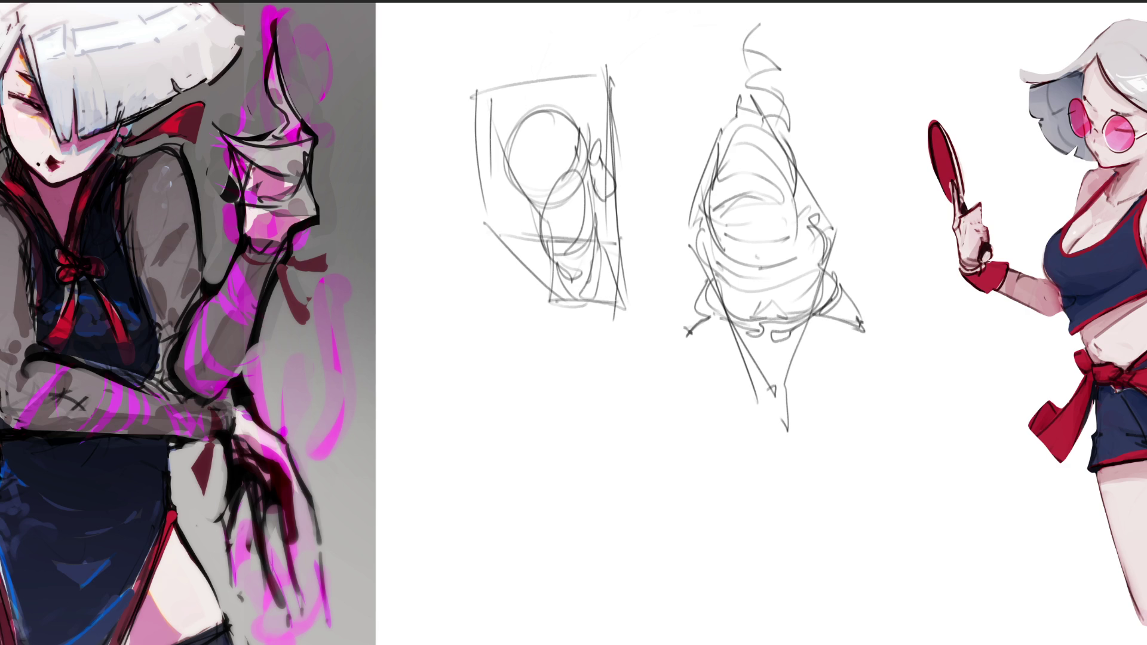
Step: Add leg lines below the egg and strokes along its right side
left_click_drag(730, 282, 721, 349)
left_click_drag(771, 306, 736, 363)
mouse_move(723, 340)
left_mouse_down()
mouse_move(720, 469)
mouse_move(715, 430)
left_mouse_up()
left_click_drag(714, 427, 724, 440)
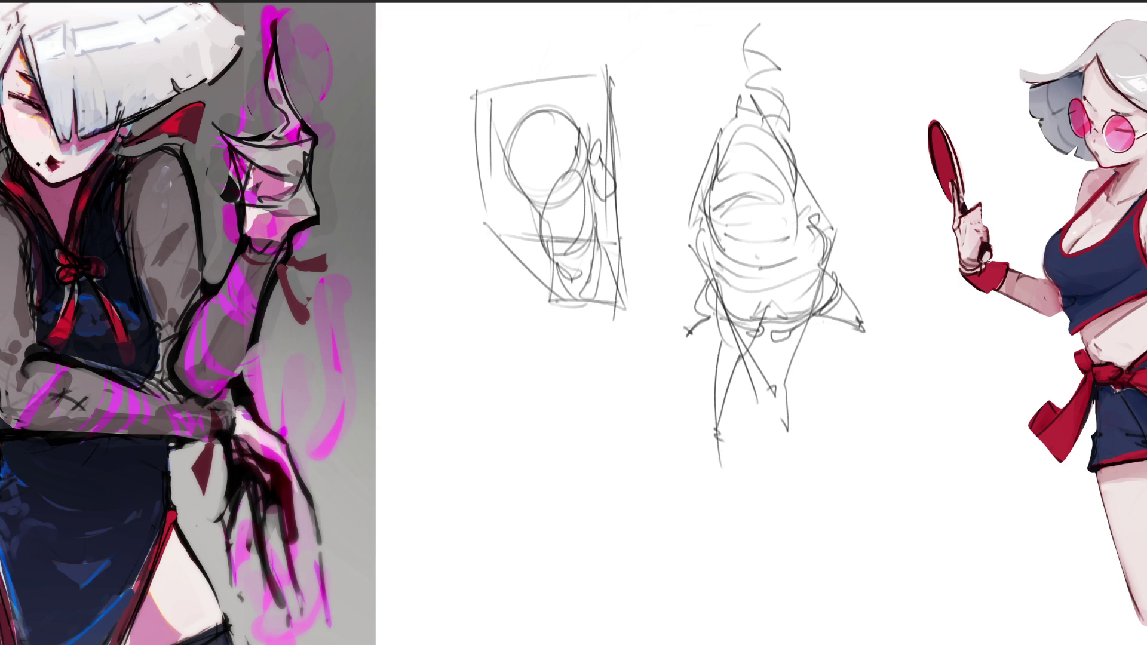
mouse_move(807, 197)
left_mouse_down()
mouse_move(829, 240)
mouse_move(823, 152)
mouse_move(828, 189)
mouse_move(892, 230)
mouse_move(798, 250)
mouse_move(892, 236)
left_mouse_up()
Step: Draw horizontal lines from the egg to the paddle hand and back to the box sketch
left_click_drag(882, 213, 995, 228)
left_click_drag(879, 238, 997, 230)
left_click_drag(697, 223, 622, 236)
left_click_drag(637, 249, 670, 255)
mouse_move(600, 232)
left_mouse_down()
mouse_move(541, 239)
mouse_move(643, 250)
left_mouse_up()
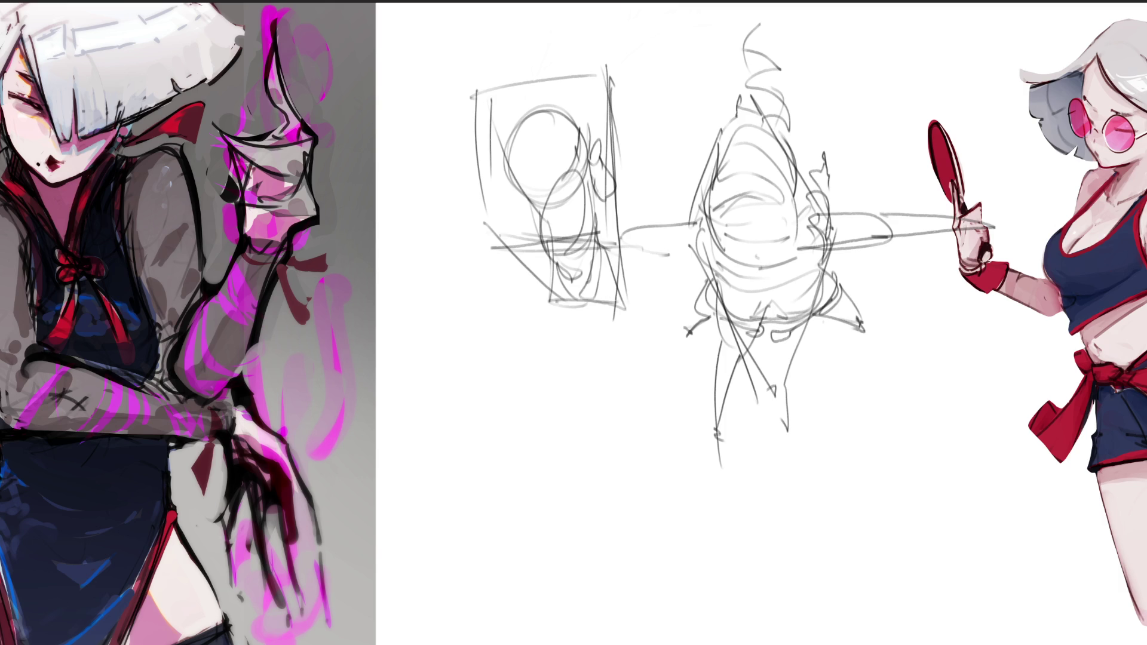
Step: Sketch a rough oval below the box sketch and refine it along the box bottom
left_click_drag(497, 342, 488, 376)
mouse_move(517, 319)
left_mouse_down()
mouse_move(482, 354)
mouse_move(558, 381)
left_mouse_up()
left_click_drag(503, 294, 484, 353)
left_click_drag(493, 346, 535, 375)
left_click_drag(561, 306, 571, 325)
left_click_drag(572, 338, 538, 375)
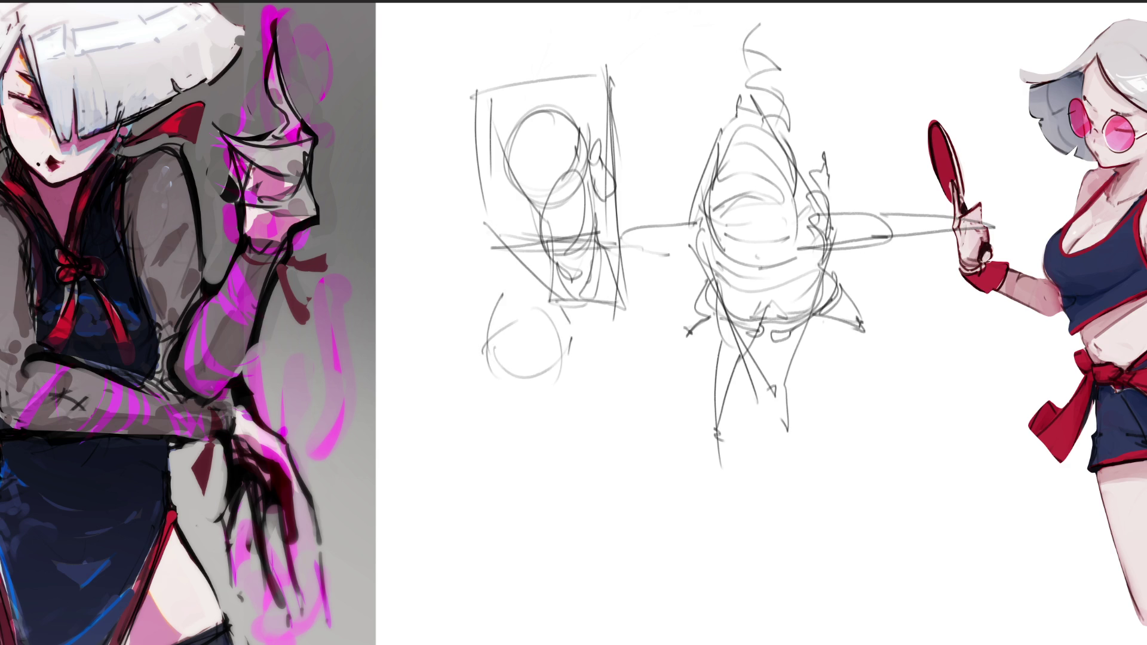
left_click_drag(564, 308, 574, 357)
left_click_drag(574, 358, 525, 384)
left_click_drag(567, 303, 580, 362)
left_click_drag(577, 311, 587, 334)
Step: Add a U-curve and vertical beside the oval, plus a looping shape to its left
mouse_move(614, 299)
left_mouse_down()
mouse_move(583, 326)
mouse_move(632, 382)
left_mouse_up()
mouse_move(586, 343)
left_mouse_down()
mouse_move(633, 380)
mouse_move(670, 342)
left_mouse_up()
left_click_drag(658, 373, 626, 393)
mouse_move(503, 302)
left_mouse_down()
mouse_move(430, 353)
mouse_move(425, 376)
left_mouse_up()
left_click_drag(436, 298, 409, 341)
mouse_move(439, 362)
left_mouse_down()
mouse_move(466, 395)
mouse_move(505, 399)
mouse_move(531, 423)
left_mouse_up()
Step: Draw the face's lower outline, jaw, chin and neck curve, with loose strokes below
mouse_move(496, 397)
left_mouse_down()
mouse_move(572, 358)
mouse_move(551, 418)
mouse_move(567, 376)
mouse_move(520, 381)
mouse_move(563, 416)
mouse_move(524, 423)
left_mouse_up()
mouse_move(580, 365)
left_mouse_down()
mouse_move(577, 389)
mouse_move(579, 379)
left_mouse_up()
left_click_drag(487, 374, 537, 446)
left_click_drag(552, 428, 542, 456)
mouse_move(505, 394)
left_mouse_down()
mouse_move(526, 430)
mouse_move(550, 430)
left_mouse_up()
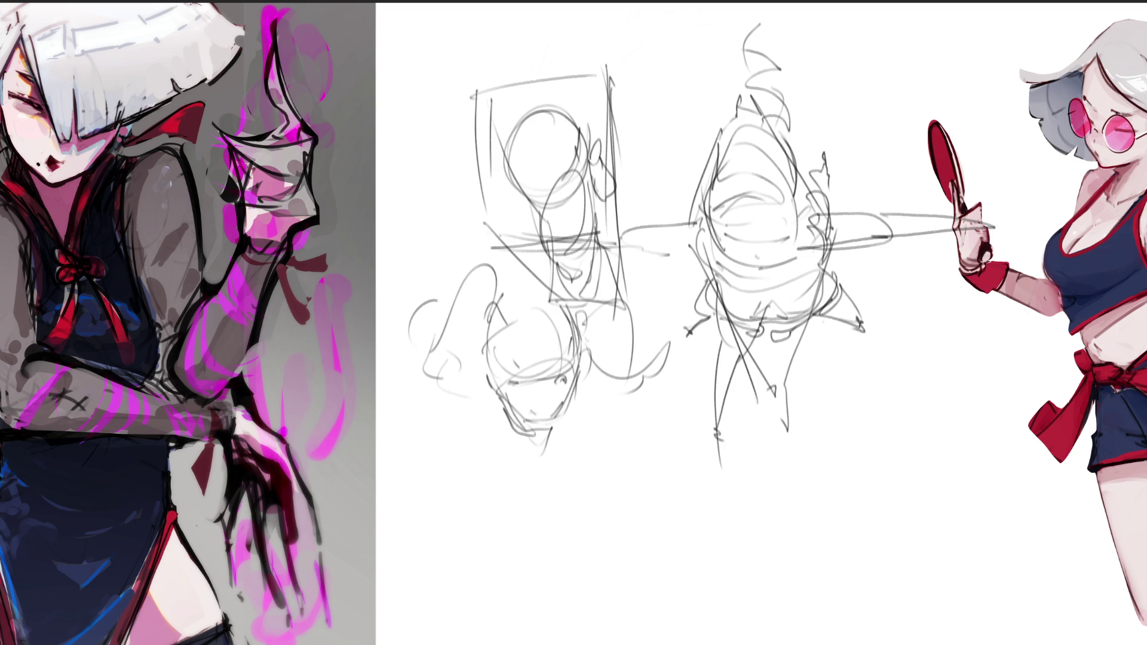
mouse_move(589, 361)
left_mouse_down()
mouse_move(559, 425)
mouse_move(501, 485)
mouse_move(547, 513)
mouse_move(524, 465)
mouse_move(492, 453)
mouse_move(440, 462)
left_mouse_up()
mouse_move(561, 466)
left_mouse_down()
mouse_move(538, 541)
mouse_move(460, 478)
mouse_move(502, 538)
mouse_move(567, 519)
mouse_move(577, 584)
left_mouse_up()
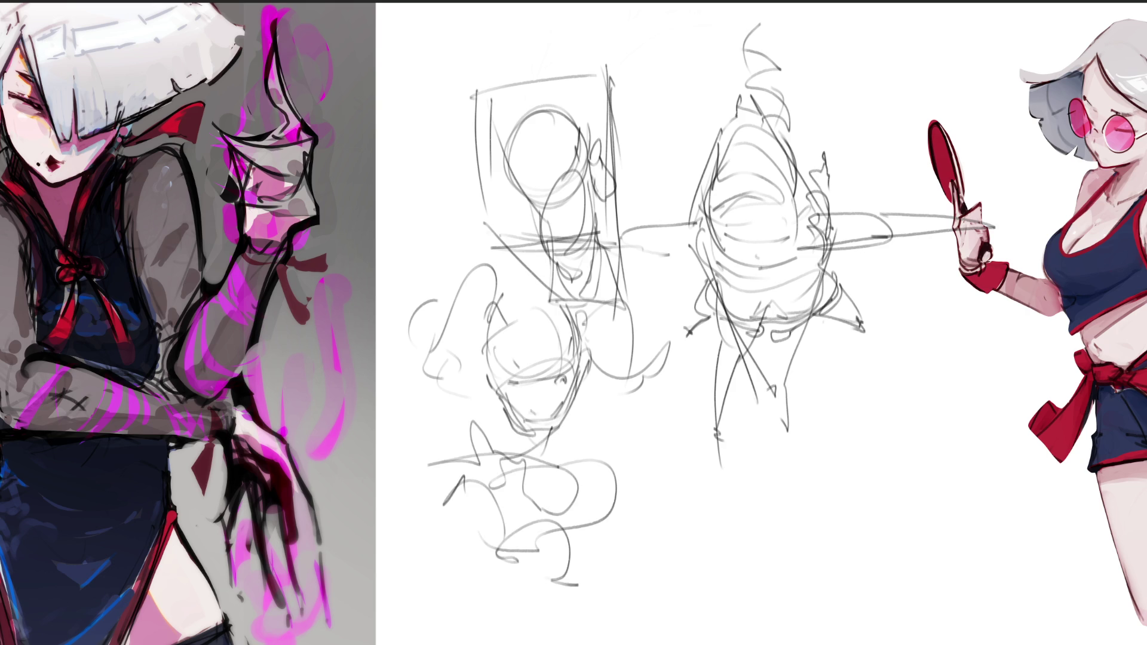
Step: Rough in long horizontal strokes and vertical leg lines below the lower-left figure
left_click_drag(494, 467, 370, 478)
mouse_move(457, 467)
left_mouse_down()
mouse_move(370, 480)
mouse_move(472, 531)
left_mouse_up()
left_click_drag(610, 469, 630, 644)
mouse_move(454, 533)
left_mouse_down()
mouse_move(531, 617)
mouse_move(534, 642)
left_mouse_up()
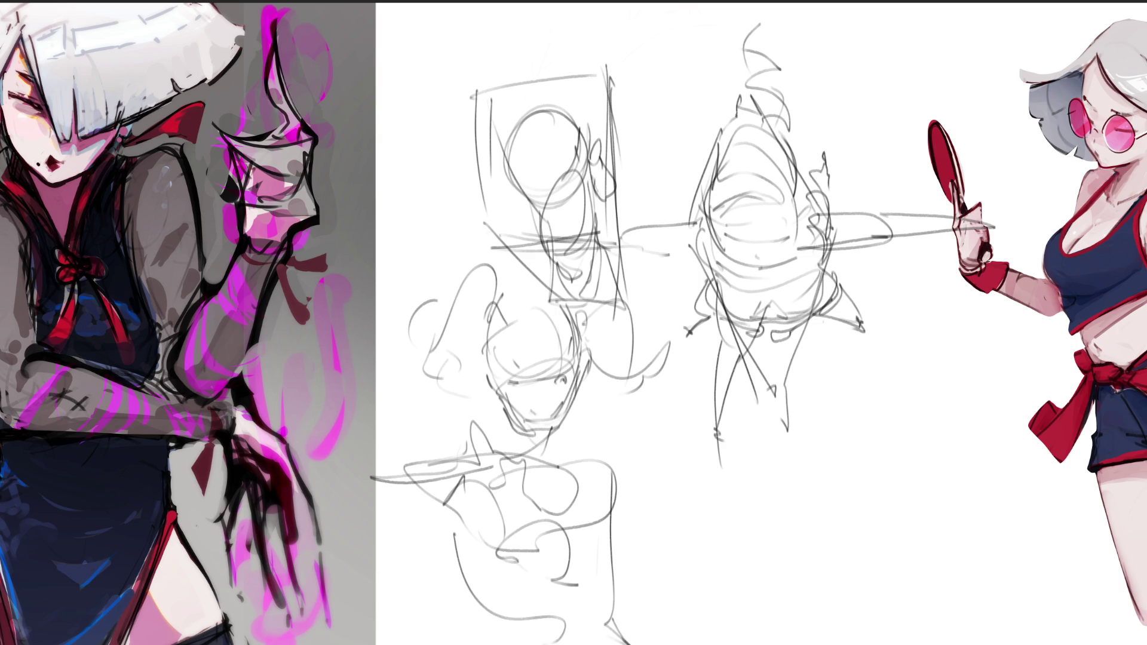
left_click_drag(490, 556, 507, 634)
left_click_drag(472, 589, 561, 624)
mouse_move(562, 617)
left_mouse_down()
mouse_move(567, 644)
mouse_move(580, 623)
left_mouse_up()
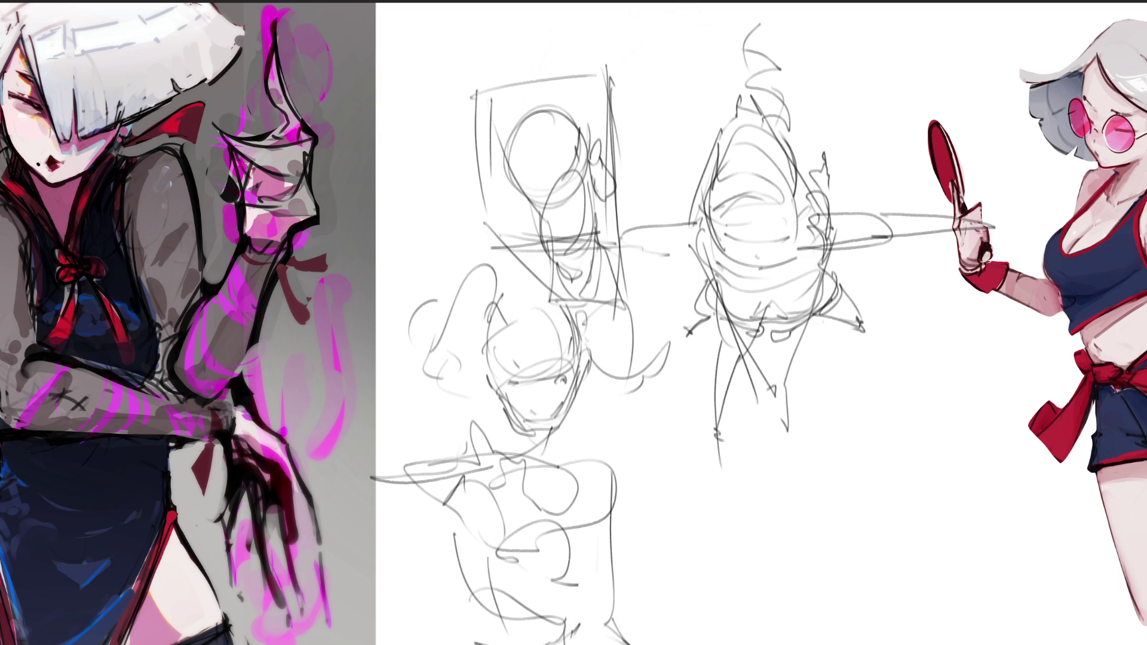
left_click_drag(610, 472, 611, 624)
Step: Scale the sketch layer down and move the sketches up the page with Ctrl+T
key("ctrl+t")
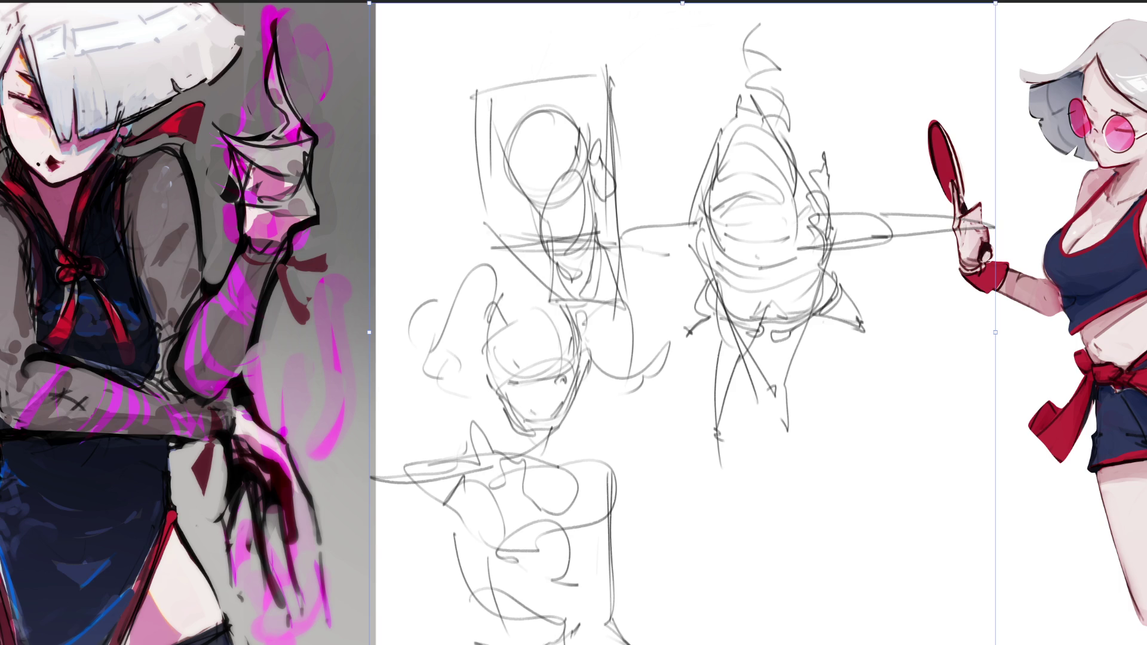
left_click_drag(996, 332, 941, 228)
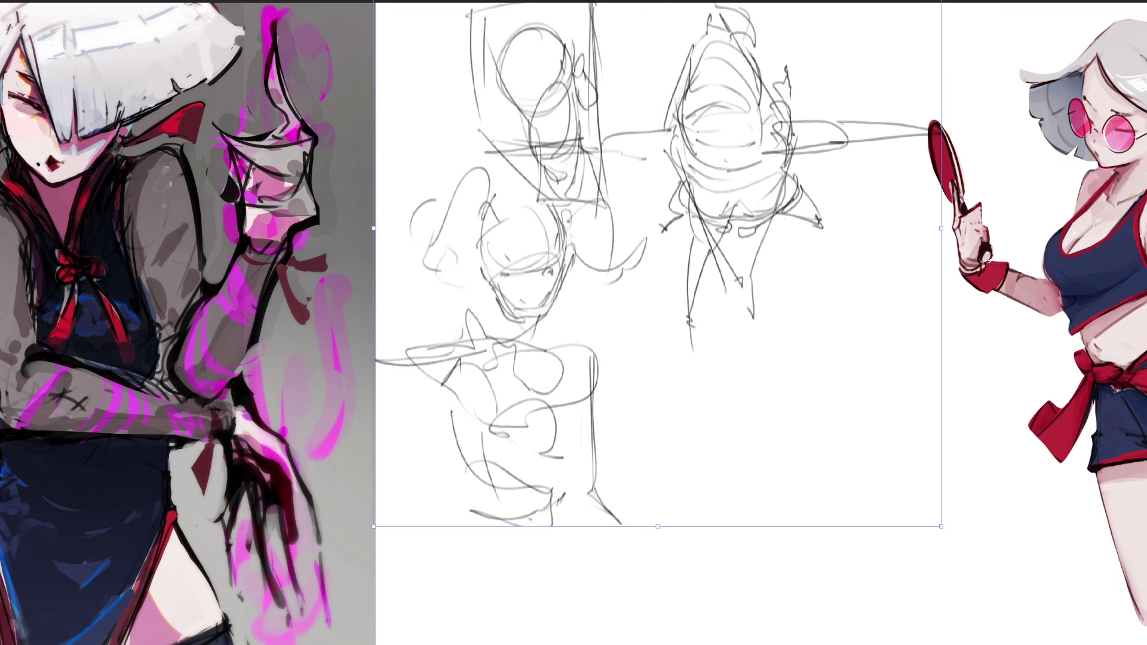
key("Return")
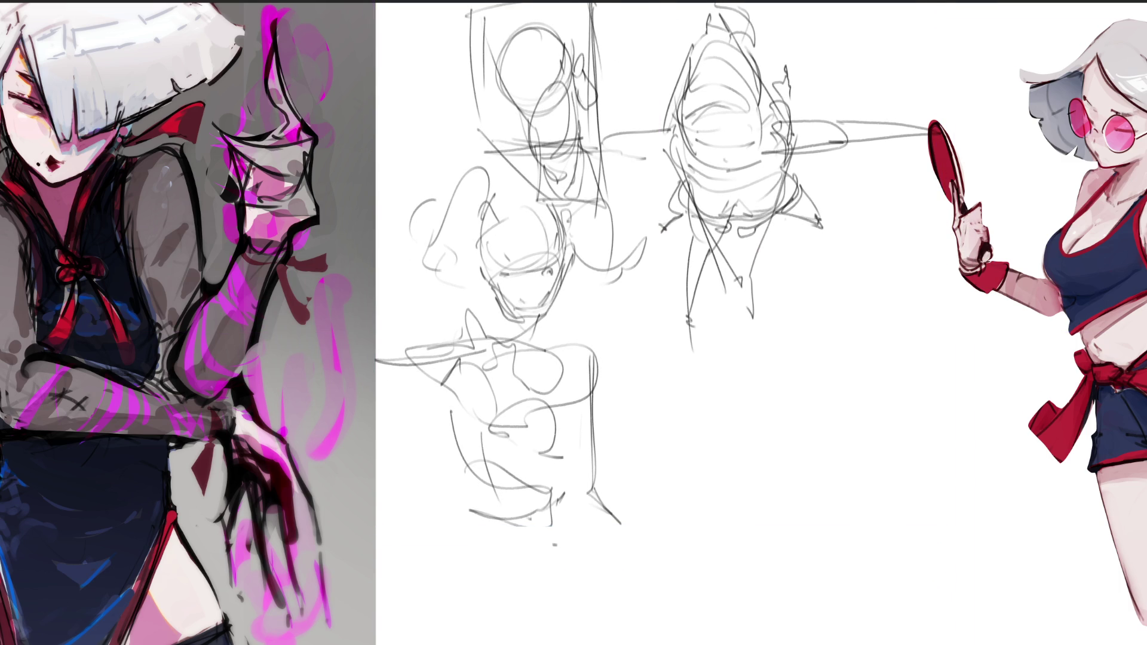
Step: Draw vertical body lines and a leg line below the lower sketch
left_click_drag(472, 479, 460, 511)
left_click_drag(456, 462, 474, 594)
mouse_move(477, 533)
left_mouse_down()
mouse_move(499, 607)
mouse_move(546, 624)
mouse_move(588, 604)
left_mouse_up()
left_click_drag(565, 473, 579, 520)
left_click_drag(563, 478, 595, 615)
left_click_drag(600, 568, 601, 603)
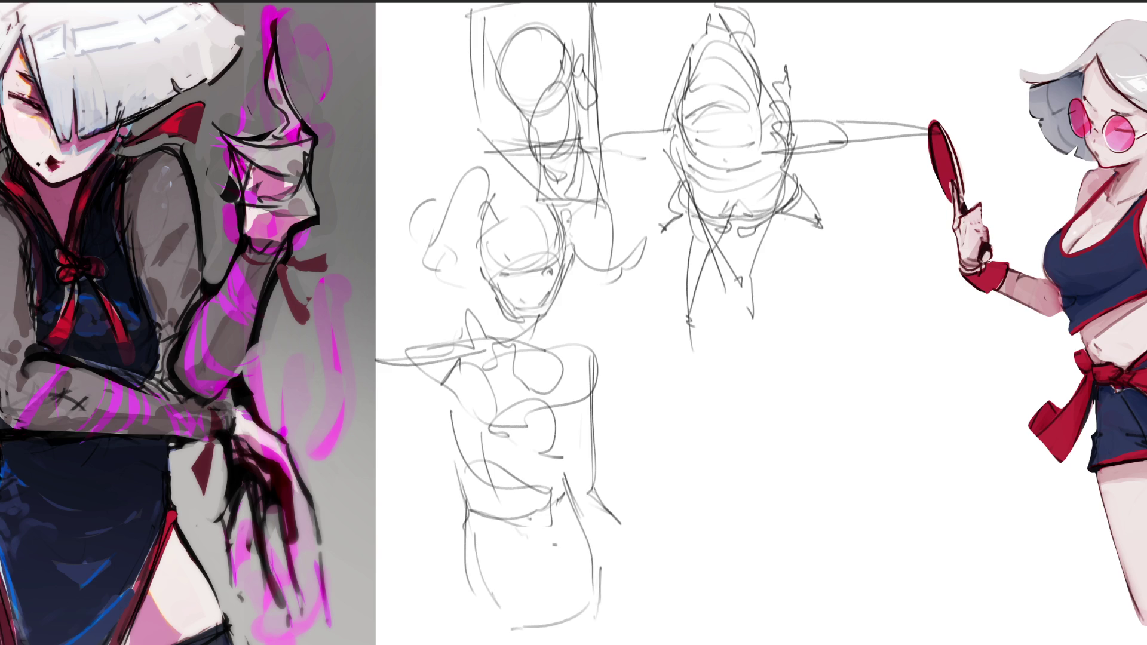
Step: Sketch the lower figure's hip curve with leg and bottom lines
left_click_drag(572, 492, 670, 615)
mouse_move(637, 538)
left_mouse_down()
mouse_move(668, 627)
mouse_move(661, 644)
left_mouse_up()
left_click_drag(650, 633, 626, 639)
left_click_drag(585, 614, 584, 644)
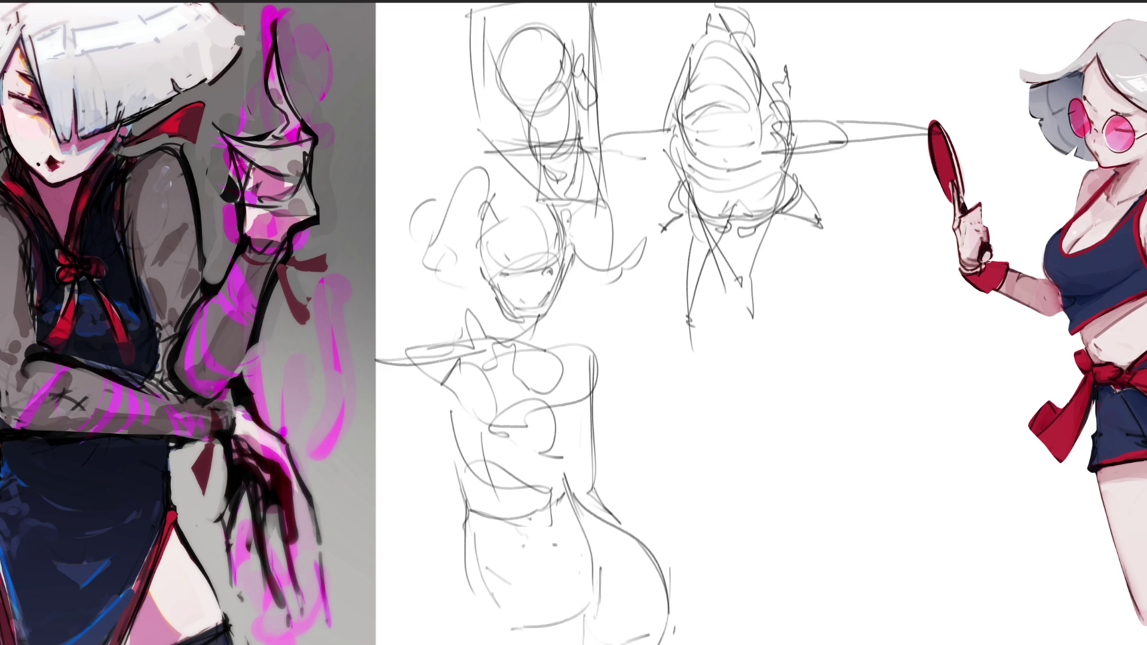
left_click_drag(674, 626, 676, 644)
left_click_drag(470, 507, 462, 571)
mouse_move(471, 571)
left_mouse_down()
mouse_move(490, 636)
mouse_move(478, 644)
mouse_move(544, 630)
left_mouse_up()
Step: Draw long diagonals across the lower body
left_click_drag(581, 349, 583, 470)
left_click_drag(573, 469, 604, 496)
mouse_move(563, 430)
left_mouse_down()
mouse_move(666, 559)
mouse_move(675, 590)
mouse_move(655, 593)
left_mouse_up()
left_click_drag(613, 450, 619, 477)
left_click_drag(592, 477, 676, 566)
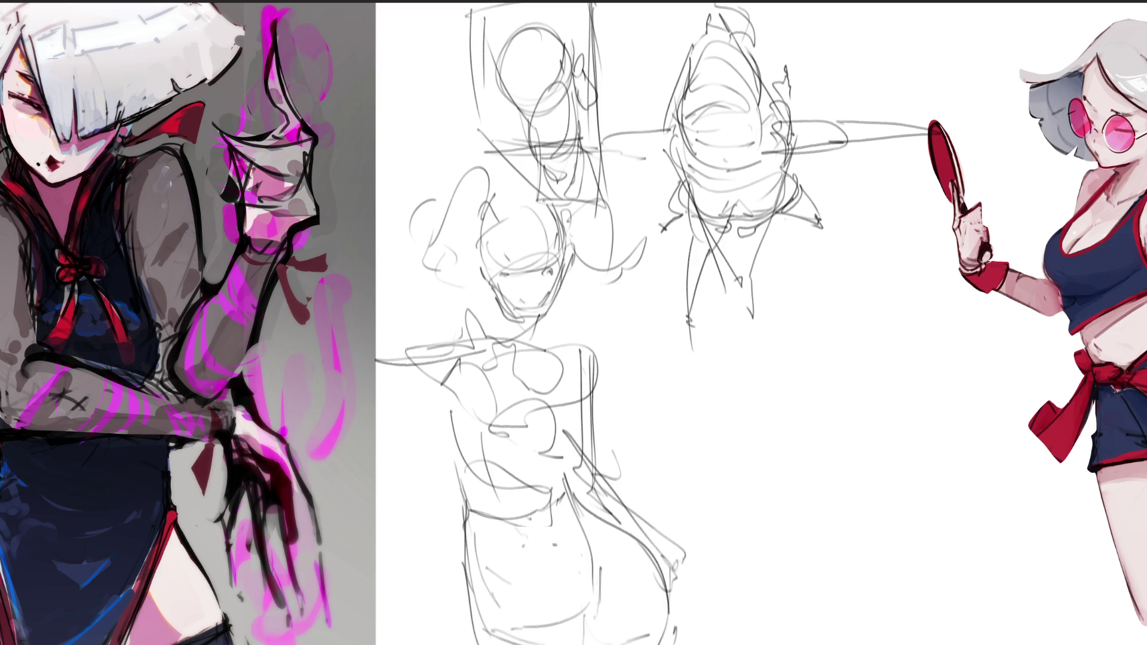
Step: Sketch an arm reaching to the left and the first torso lines
mouse_move(478, 347)
left_mouse_down()
mouse_move(350, 361)
mouse_move(497, 360)
mouse_move(468, 356)
left_mouse_up()
left_click_drag(485, 345, 459, 399)
mouse_move(499, 323)
left_mouse_down()
mouse_move(479, 361)
mouse_move(495, 359)
left_mouse_up()
left_click_drag(496, 355, 516, 428)
left_click_drag(465, 426, 490, 432)
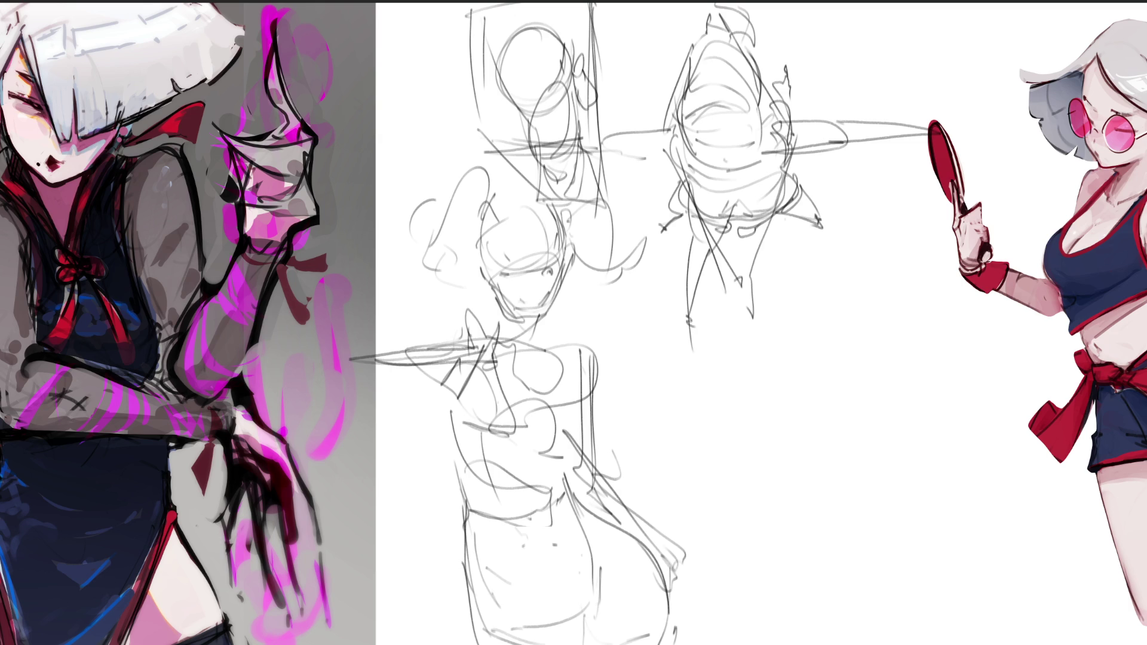
Step: Build up the torso's chest curve with additional loose strokes
left_click_drag(482, 354, 525, 393)
mouse_move(526, 393)
left_mouse_down()
mouse_move(523, 424)
mouse_move(557, 397)
left_mouse_up()
left_click_drag(517, 445, 555, 457)
left_click_drag(553, 452, 570, 459)
left_click_drag(515, 430, 544, 391)
left_click_drag(575, 393, 567, 440)
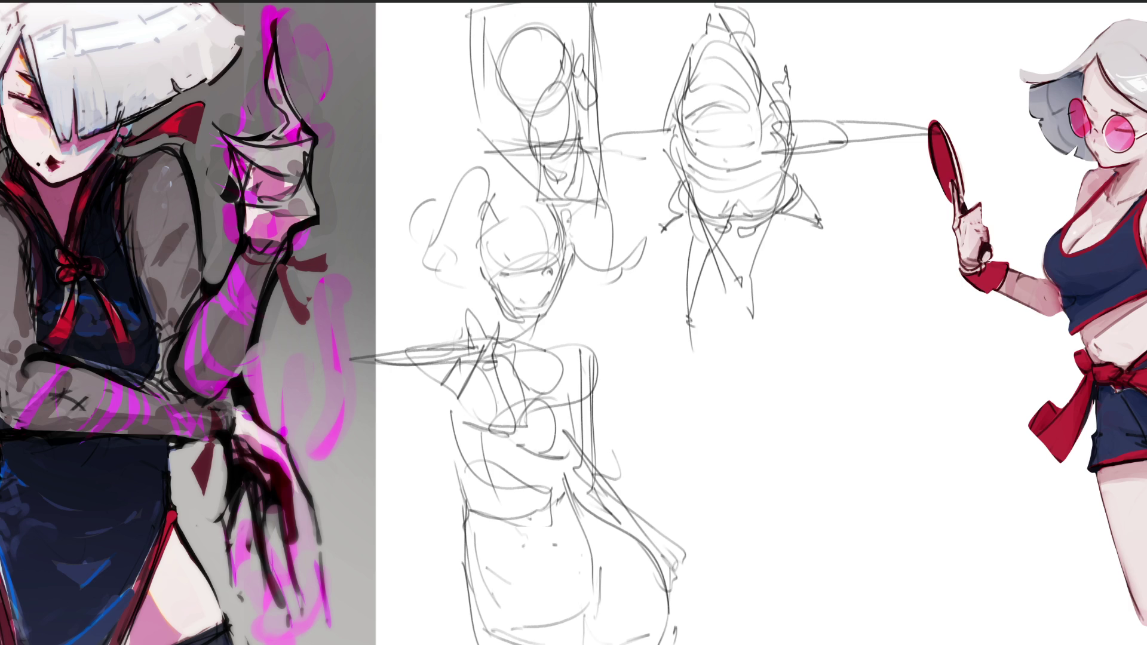
mouse_move(556, 353)
left_mouse_down()
mouse_move(552, 406)
mouse_move(523, 461)
left_mouse_up()
mouse_move(573, 351)
left_mouse_down()
mouse_move(563, 401)
mouse_move(585, 466)
left_mouse_up()
left_click_drag(528, 457, 572, 445)
left_click_drag(560, 371, 557, 391)
mouse_move(555, 344)
left_mouse_down()
mouse_move(539, 371)
mouse_move(570, 429)
mouse_move(520, 376)
left_mouse_up()
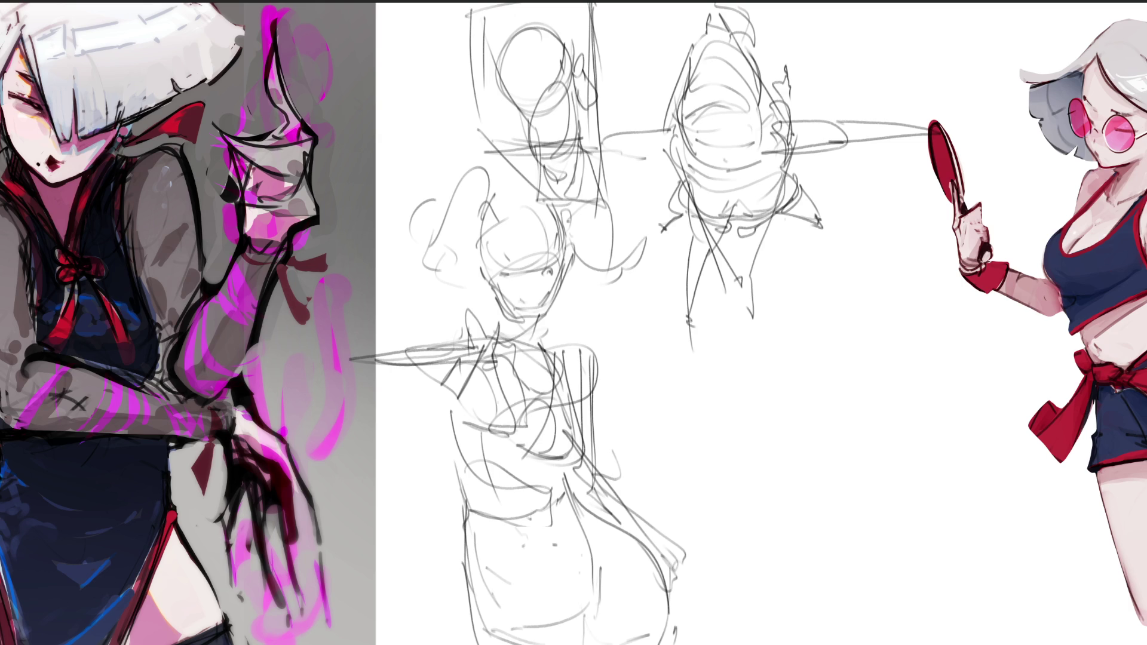
Step: Draw the lower torso's waist curve, then soft-erase all sketches to pale gray
mouse_move(664, 551)
left_mouse_down()
mouse_move(516, 612)
mouse_move(478, 610)
left_mouse_up()
mouse_move(496, 621)
left_mouse_down()
mouse_move(619, 590)
mouse_move(664, 554)
left_mouse_up()
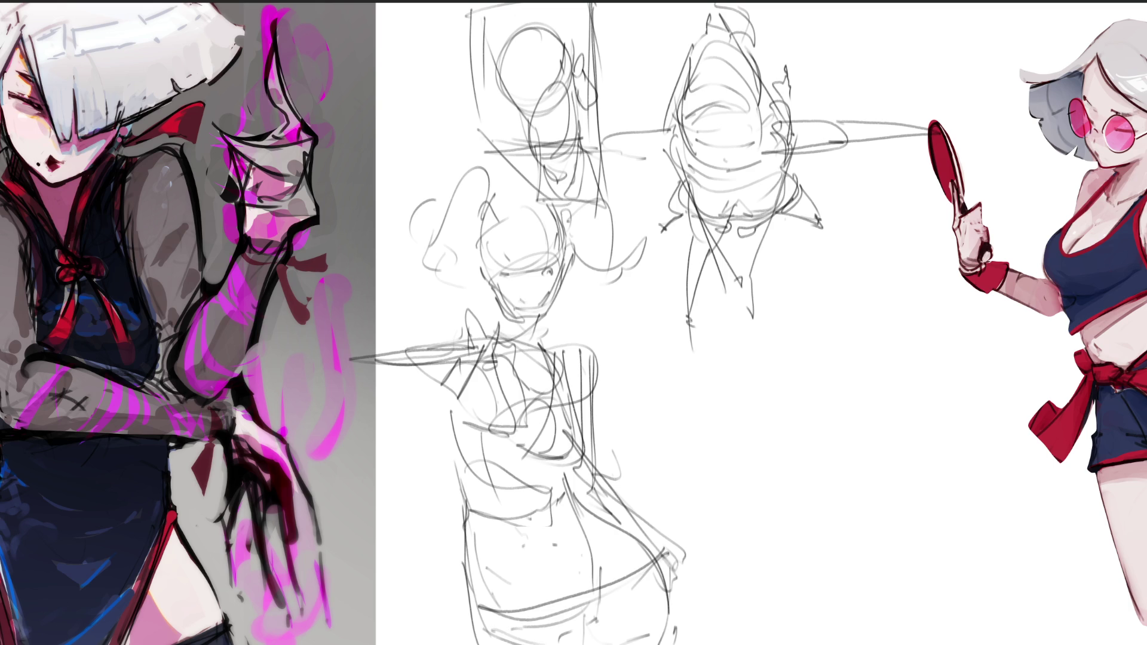
mouse_move(538, 239)
left_mouse_down()
mouse_move(602, 359)
mouse_move(858, 487)
mouse_move(653, 333)
mouse_move(597, 269)
left_mouse_up()
left_click_drag(526, 359, 568, 598)
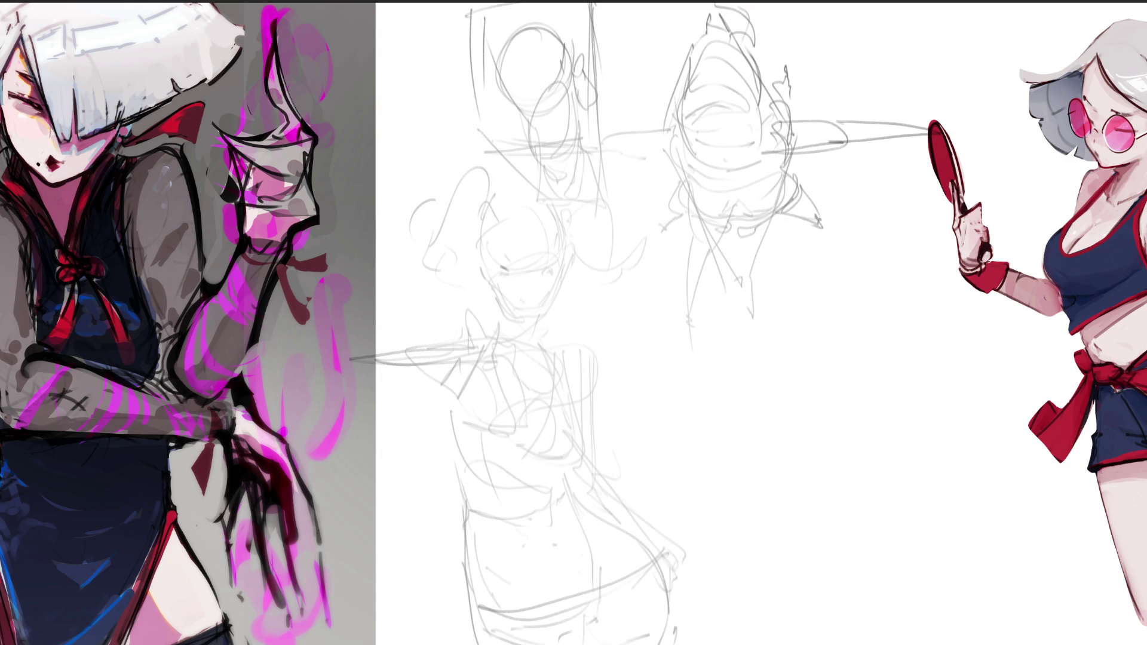
Step: Trace darker eye line, jaw, cheek and neck lines over the faint face
left_click_drag(497, 263, 532, 275)
left_click_drag(489, 273, 527, 319)
left_click_drag(569, 248, 549, 308)
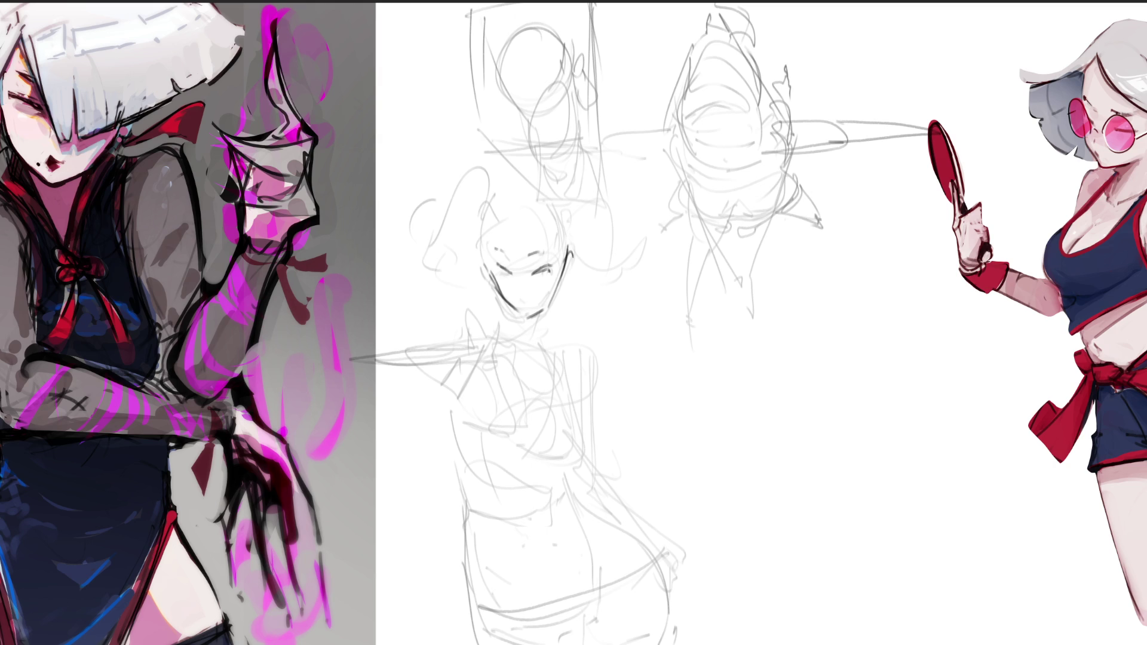
mouse_move(575, 244)
left_mouse_down()
mouse_move(596, 249)
mouse_move(537, 328)
mouse_move(509, 339)
left_mouse_up()
left_click_drag(500, 337, 534, 344)
left_click_drag(505, 297, 511, 330)
mouse_move(543, 312)
left_mouse_down()
mouse_move(533, 335)
mouse_move(494, 346)
left_mouse_up()
left_click_drag(545, 326, 541, 352)
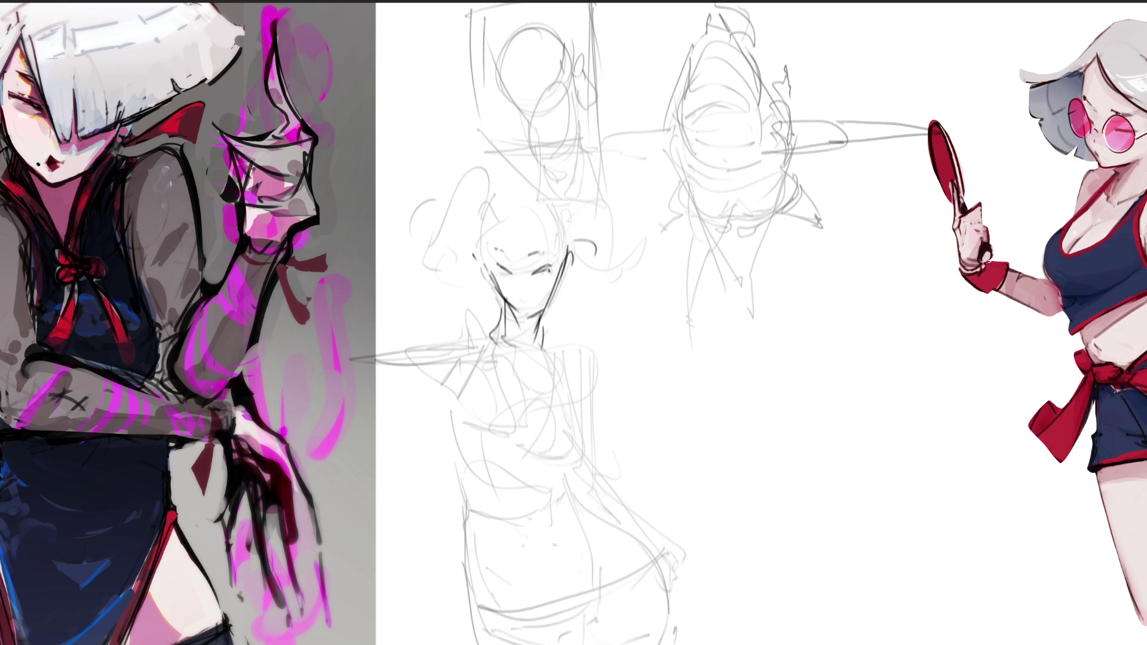
Step: Rework and darken the left jaw, chin and jaw contours
left_click_drag(505, 299, 514, 323)
left_click_drag(500, 273, 492, 315)
left_click_drag(490, 270, 515, 314)
mouse_move(495, 275)
left_mouse_down()
mouse_move(515, 306)
mouse_move(547, 292)
mouse_move(517, 323)
mouse_move(553, 309)
left_mouse_up()
left_click_drag(569, 258, 541, 326)
left_click_drag(480, 261, 497, 316)
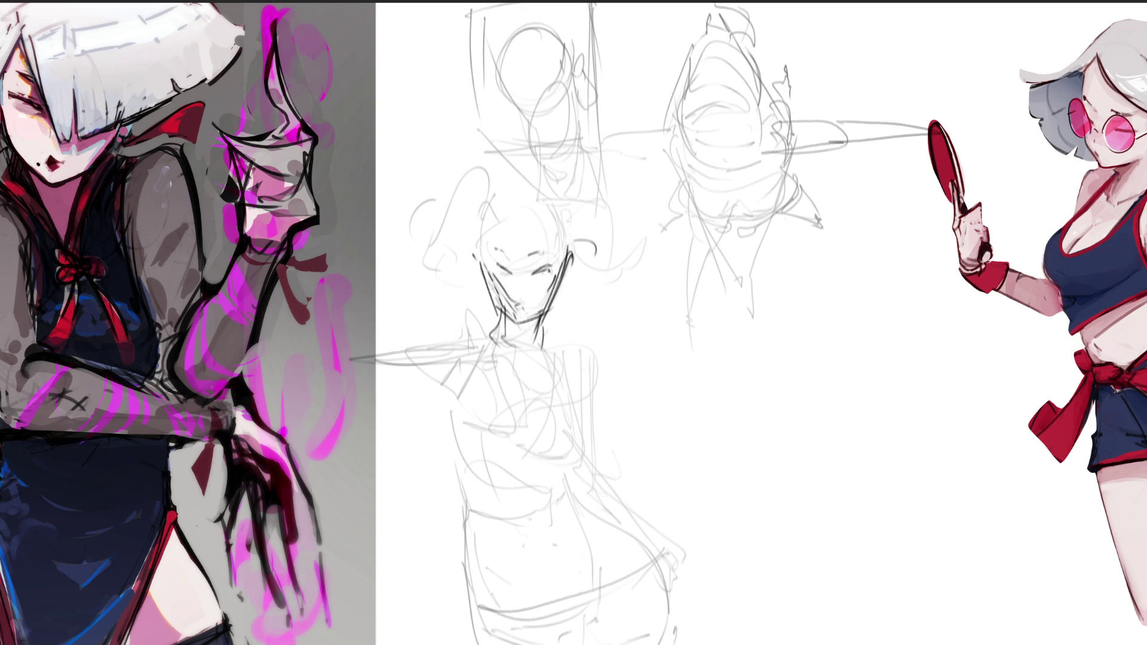
Step: Sketch the hair outline, flowing strands to the right, a bun and a long diagonal line
mouse_move(489, 399)
left_mouse_down()
mouse_move(617, 113)
mouse_move(469, 251)
mouse_move(577, 242)
left_mouse_up()
mouse_move(482, 237)
left_mouse_down()
mouse_move(577, 246)
mouse_move(575, 363)
left_mouse_up()
mouse_move(516, 177)
left_mouse_down()
mouse_move(569, 245)
mouse_move(589, 163)
mouse_move(592, 318)
left_mouse_up()
left_click_drag(581, 239, 623, 325)
left_click_drag(600, 179, 632, 272)
left_click_drag(489, 225, 500, 248)
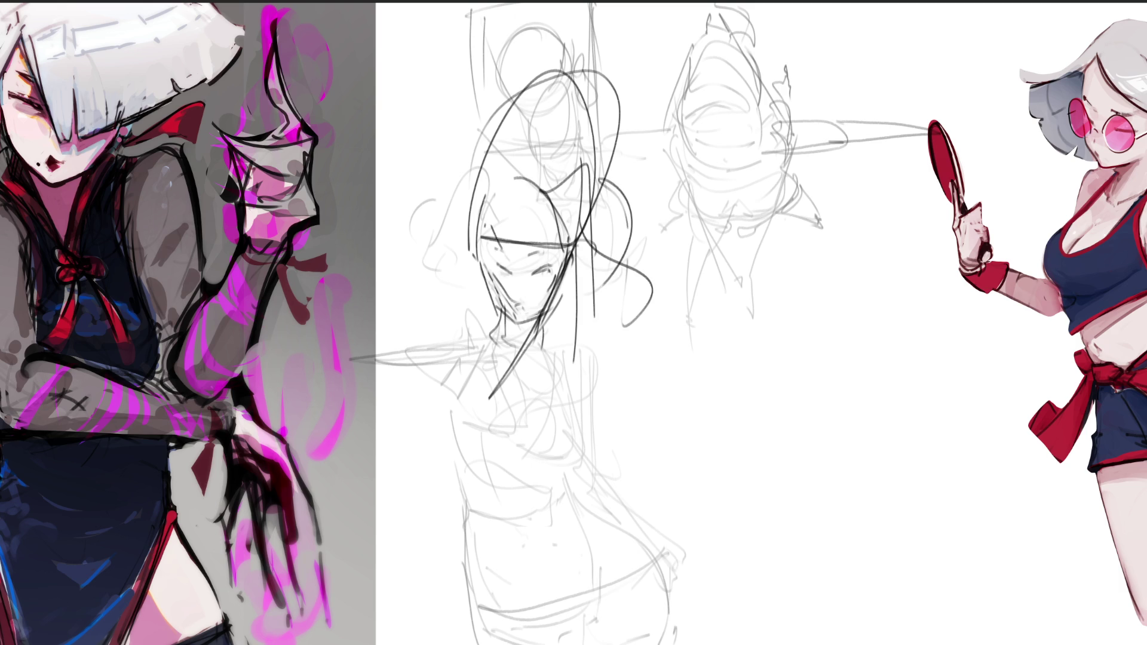
left_click_drag(472, 206, 454, 226)
mouse_move(455, 220)
left_mouse_down()
mouse_move(447, 280)
mouse_move(659, 167)
left_mouse_up()
left_click_drag(585, 123, 647, 272)
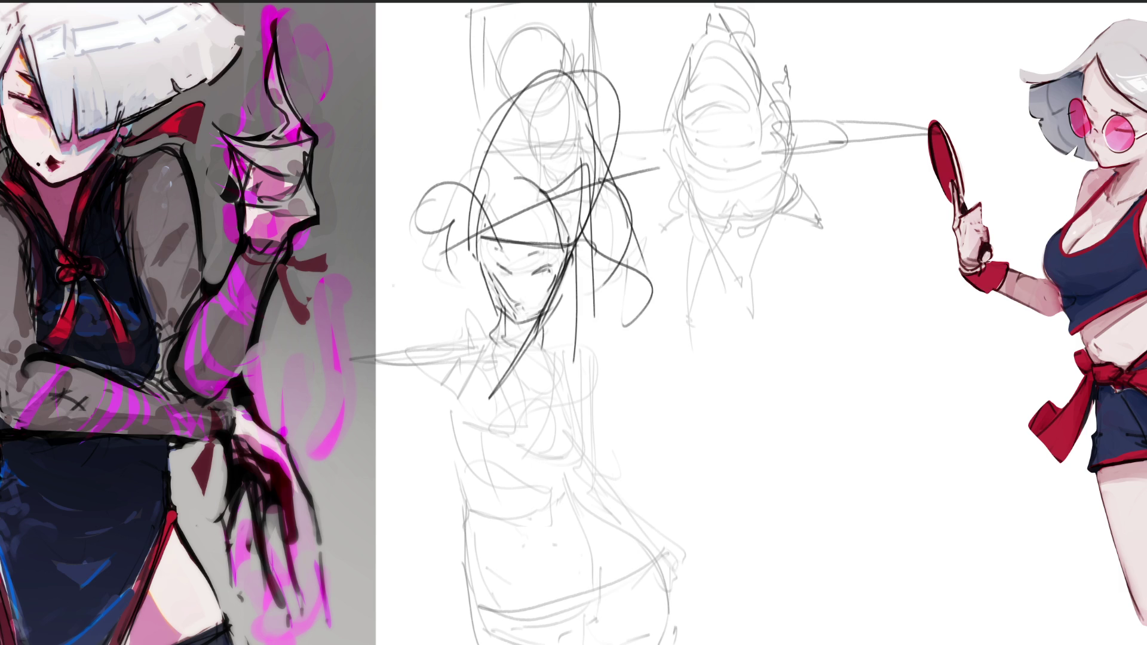
Step: Draw the neck, a left-sweeping shoulder, the reaching arm and rough torso lines
mouse_move(503, 322)
left_mouse_down()
mouse_move(507, 354)
mouse_move(521, 357)
left_mouse_up()
left_click_drag(521, 353, 492, 367)
left_click_drag(495, 323, 349, 357)
mouse_move(481, 351)
left_mouse_down()
mouse_move(359, 358)
mouse_move(496, 368)
mouse_move(507, 380)
mouse_move(475, 419)
left_mouse_up()
mouse_move(534, 363)
left_mouse_down()
mouse_move(515, 442)
mouse_move(545, 454)
left_mouse_up()
left_click_drag(552, 383, 562, 434)
left_click_drag(559, 437, 573, 465)
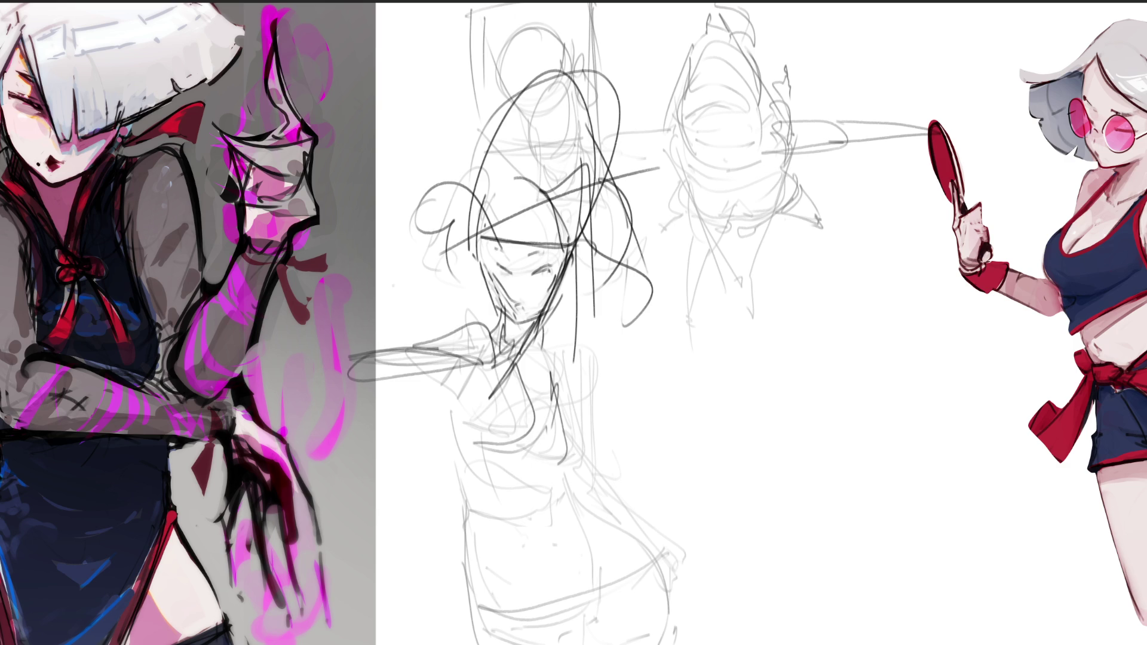
left_click_drag(583, 387, 577, 452)
mouse_move(554, 358)
left_mouse_down()
mouse_move(589, 386)
mouse_move(584, 472)
mouse_move(679, 547)
mouse_move(582, 541)
left_mouse_up()
Step: Outline the hip and thigh with an oval for the hips
left_click_drag(486, 451, 452, 497)
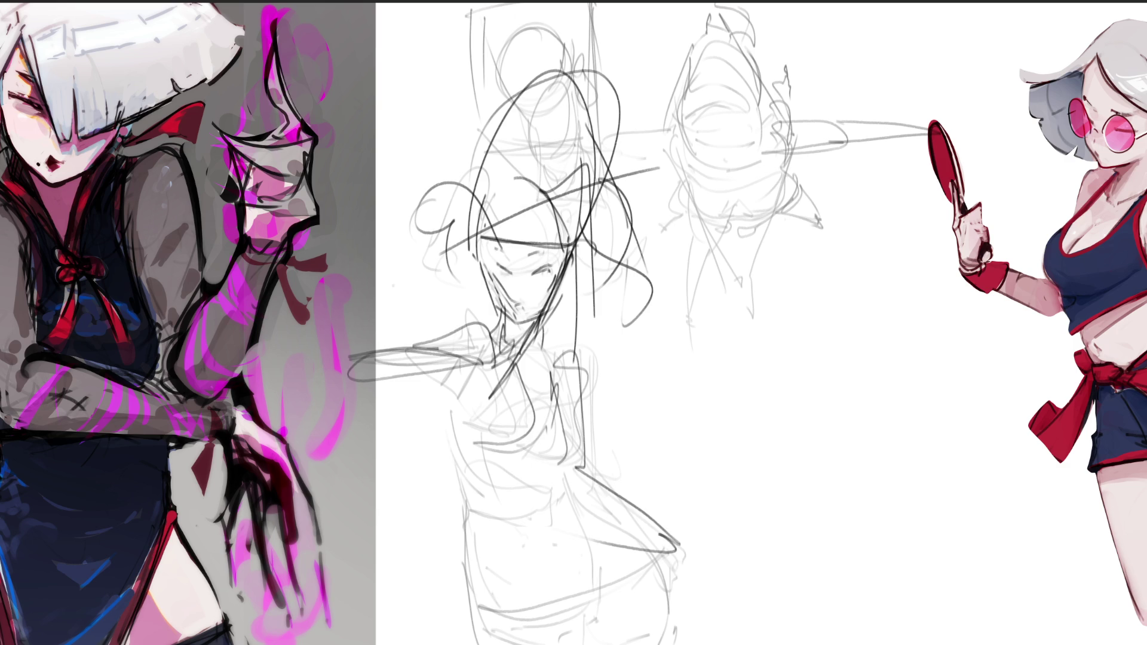
left_click_drag(445, 399, 472, 565)
mouse_move(525, 451)
left_mouse_down()
mouse_move(556, 547)
mouse_move(472, 547)
left_mouse_up()
left_click_drag(453, 534, 565, 642)
mouse_move(565, 484)
left_mouse_down()
mouse_move(590, 633)
mouse_move(593, 540)
left_mouse_up()
left_click_drag(593, 495, 681, 564)
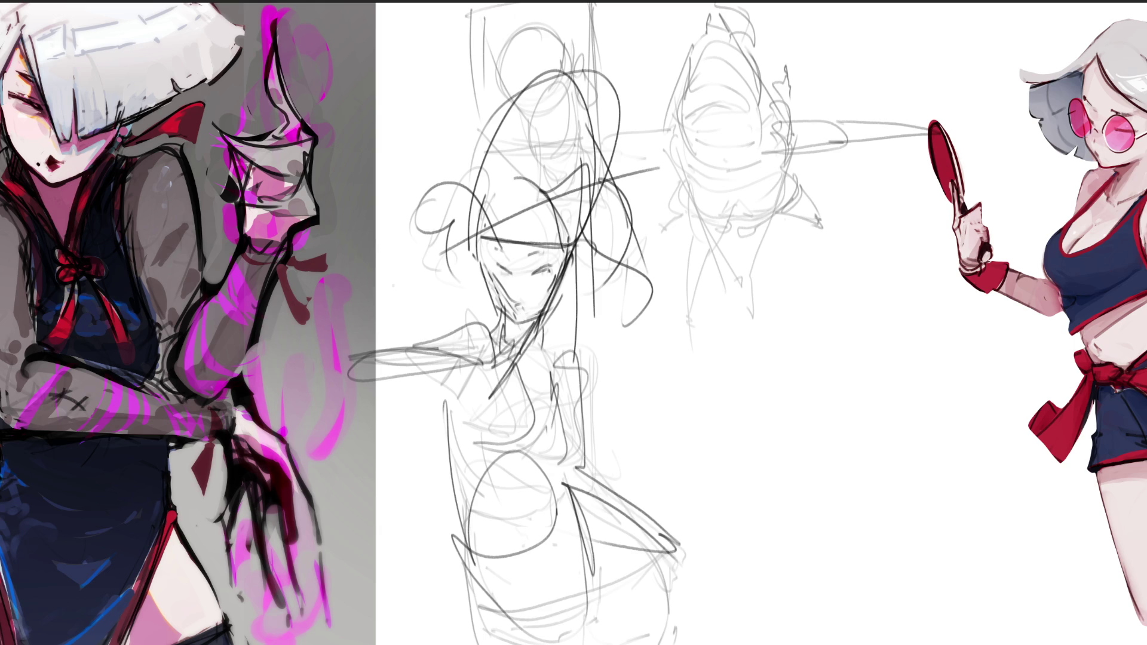
Step: Draw an outstretched arm to the right ending in a hand with finger shapes
mouse_move(657, 421)
left_mouse_down()
mouse_move(705, 466)
mouse_move(750, 453)
mouse_move(806, 405)
mouse_move(829, 419)
mouse_move(825, 397)
mouse_move(844, 412)
mouse_move(870, 389)
left_mouse_up()
left_click_drag(870, 390, 902, 406)
mouse_move(810, 428)
left_mouse_down()
mouse_move(942, 411)
mouse_move(953, 399)
mouse_move(855, 426)
mouse_move(758, 431)
mouse_move(647, 517)
left_mouse_up()
mouse_move(651, 442)
left_mouse_down()
mouse_move(679, 448)
mouse_move(624, 477)
mouse_move(674, 420)
left_mouse_up()
left_click_drag(660, 420, 725, 459)
left_click_drag(639, 501, 798, 426)
mouse_move(683, 480)
left_mouse_down()
mouse_move(821, 425)
mouse_move(971, 403)
mouse_move(758, 431)
mouse_move(956, 401)
left_mouse_up()
mouse_move(783, 408)
left_mouse_down()
mouse_move(818, 389)
mouse_move(947, 397)
left_mouse_up()
left_click_drag(953, 400, 899, 442)
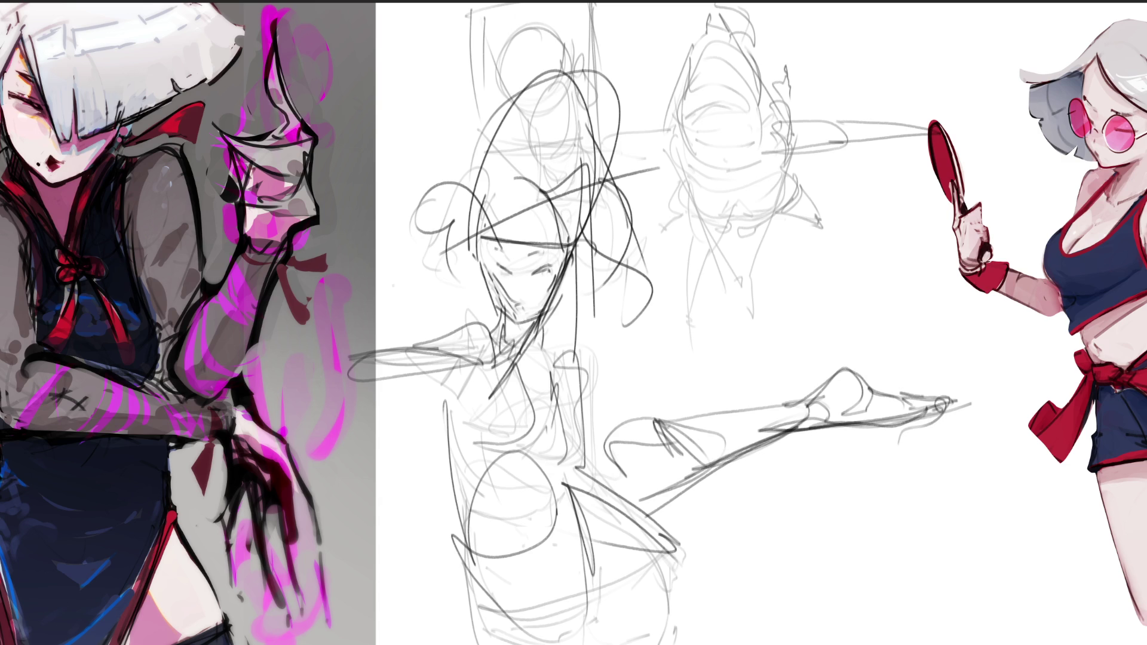
Step: Outline a new shape below the hand and add inner curves
mouse_move(847, 483)
left_mouse_down()
mouse_move(851, 532)
mouse_move(872, 478)
mouse_move(887, 500)
mouse_move(902, 496)
left_mouse_up()
mouse_move(886, 479)
left_mouse_down()
mouse_move(908, 484)
mouse_move(924, 535)
left_mouse_up()
left_click_drag(923, 535, 850, 527)
left_click_drag(849, 528, 885, 612)
left_click_drag(862, 547, 893, 642)
left_click_drag(893, 555, 883, 624)
mouse_move(892, 558)
left_mouse_down()
mouse_move(914, 552)
mouse_move(890, 630)
left_mouse_up()
left_click_drag(896, 581, 929, 556)
left_click_drag(913, 487, 934, 560)
Step: Add nested arcs and long side edges to the lower shape, then fade all sketches with a soft eraser
left_click_drag(931, 562, 903, 624)
mouse_move(933, 571)
left_mouse_down()
mouse_move(915, 616)
mouse_move(923, 633)
left_mouse_up()
mouse_move(937, 592)
left_mouse_down()
mouse_move(950, 576)
mouse_move(956, 642)
left_mouse_up()
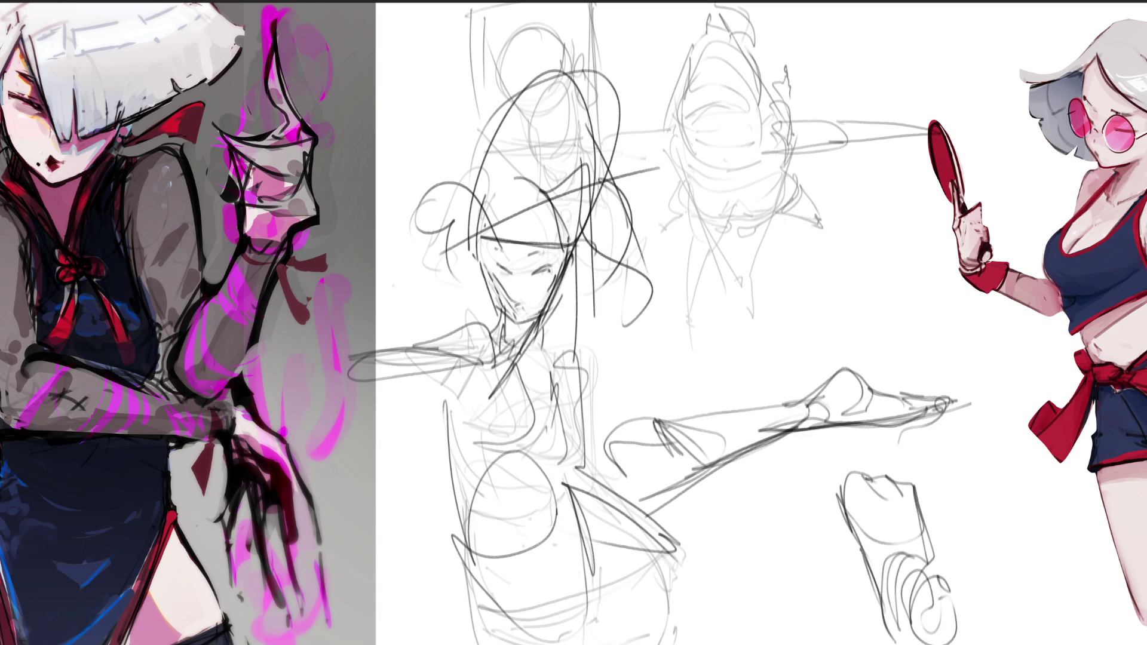
left_click_drag(930, 565, 940, 600)
left_click_drag(903, 491, 927, 564)
mouse_move(895, 466)
left_mouse_down()
mouse_move(904, 492)
mouse_move(838, 475)
mouse_move(855, 444)
mouse_move(913, 495)
left_mouse_up()
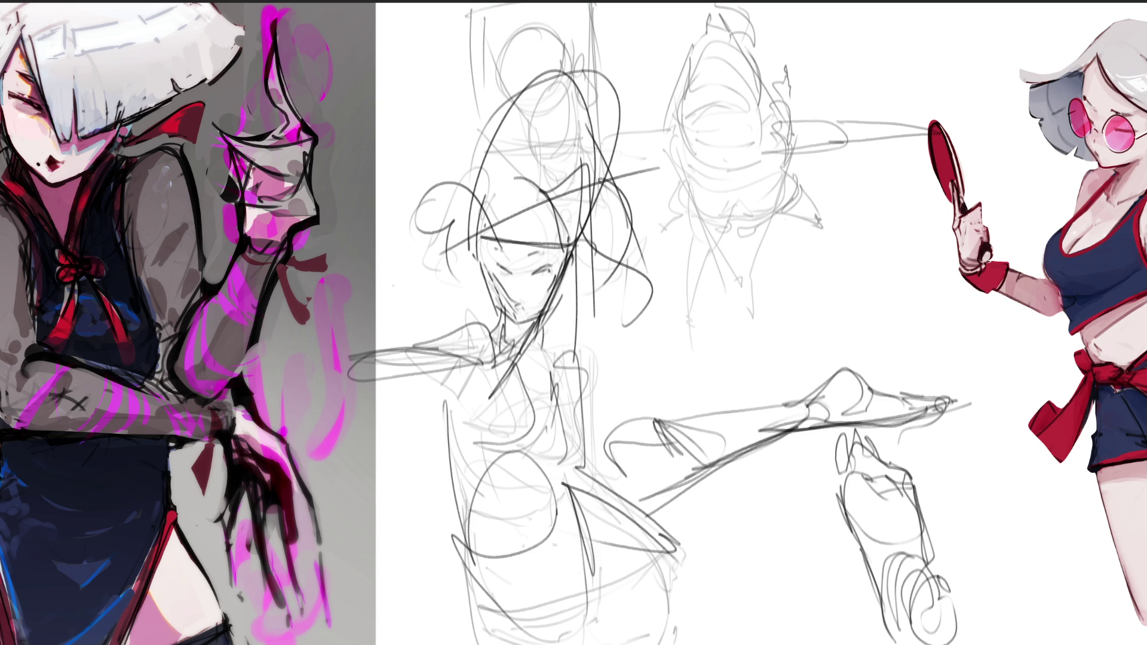
left_click_drag(843, 487, 888, 643)
left_click_drag(913, 477, 944, 644)
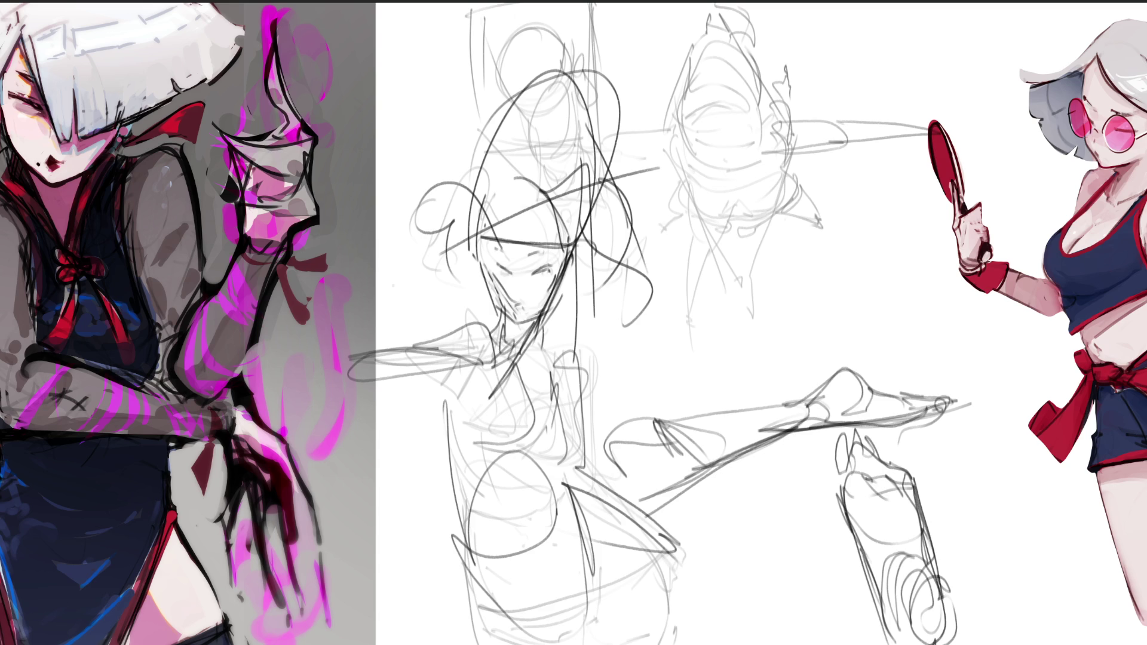
mouse_move(1024, 410)
left_mouse_down()
mouse_move(896, 409)
mouse_move(691, 384)
mouse_move(944, 585)
mouse_move(866, 514)
left_mouse_up()
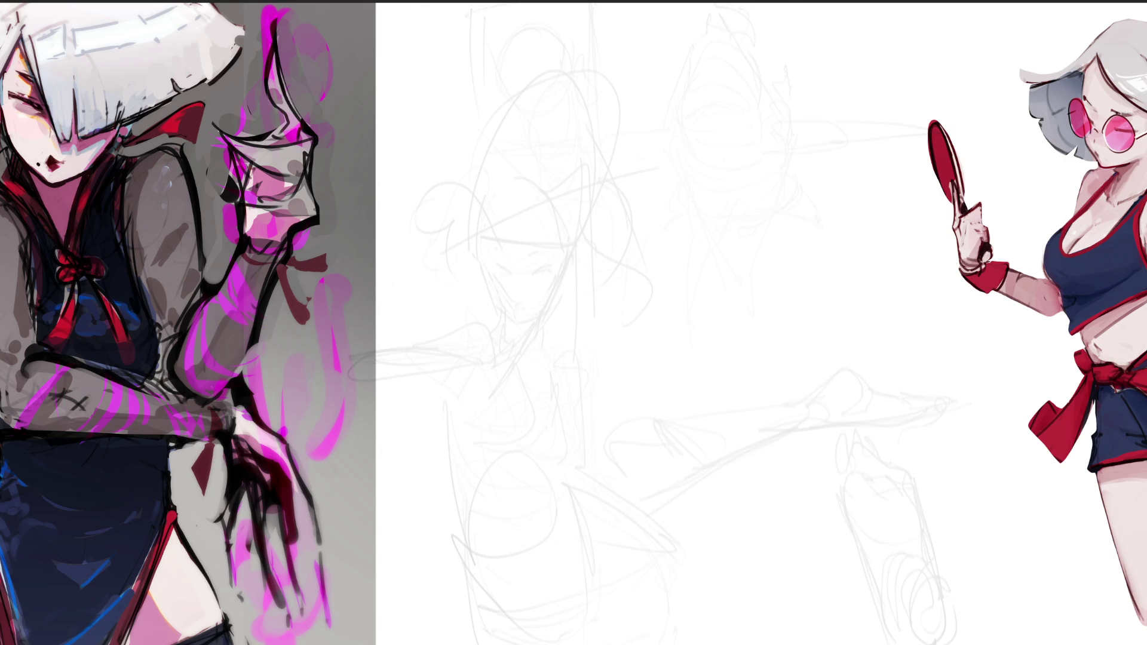
Step: Sketch a new head with neck lines, shoulders and a large back arc over the faded lines
left_click_drag(628, 134, 638, 208)
mouse_move(633, 124)
left_mouse_down()
mouse_move(670, 159)
mouse_move(665, 99)
left_mouse_up()
mouse_move(692, 107)
left_mouse_down()
mouse_move(700, 147)
mouse_move(674, 136)
mouse_move(702, 234)
left_mouse_up()
mouse_move(633, 125)
left_mouse_down()
mouse_move(637, 218)
mouse_move(663, 233)
left_mouse_up()
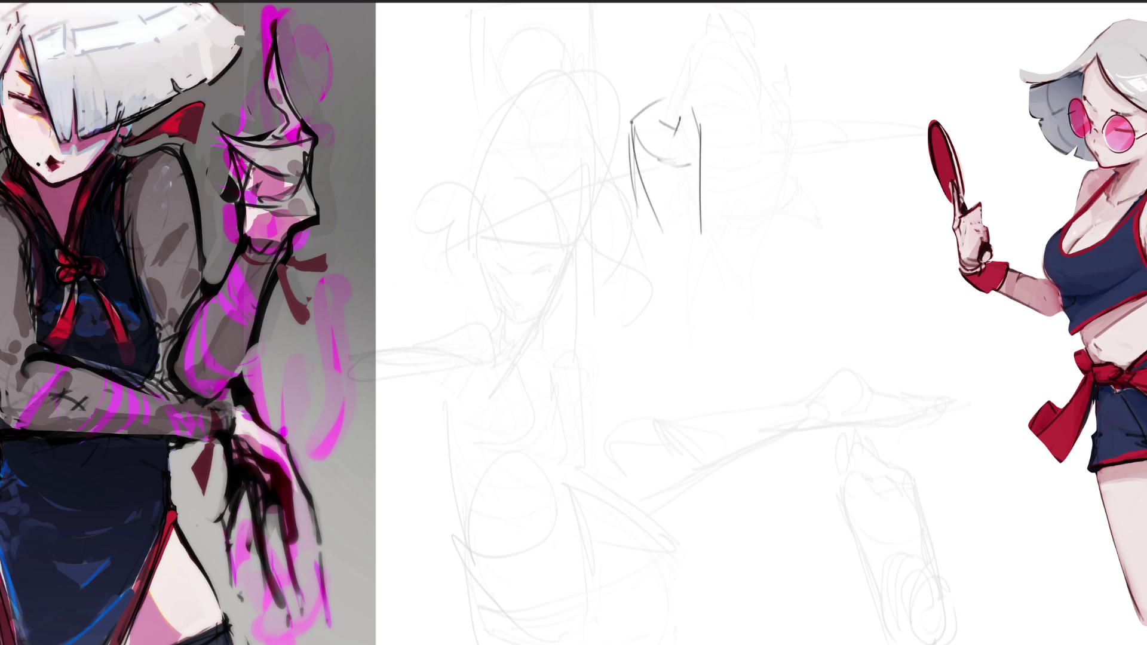
mouse_move(700, 147)
left_mouse_down()
mouse_move(674, 261)
mouse_move(628, 209)
mouse_move(621, 156)
left_mouse_up()
mouse_move(622, 159)
left_mouse_down()
mouse_move(586, 206)
mouse_move(681, 272)
left_mouse_up()
mouse_move(703, 177)
left_mouse_down()
mouse_move(739, 201)
mouse_move(731, 242)
left_mouse_up()
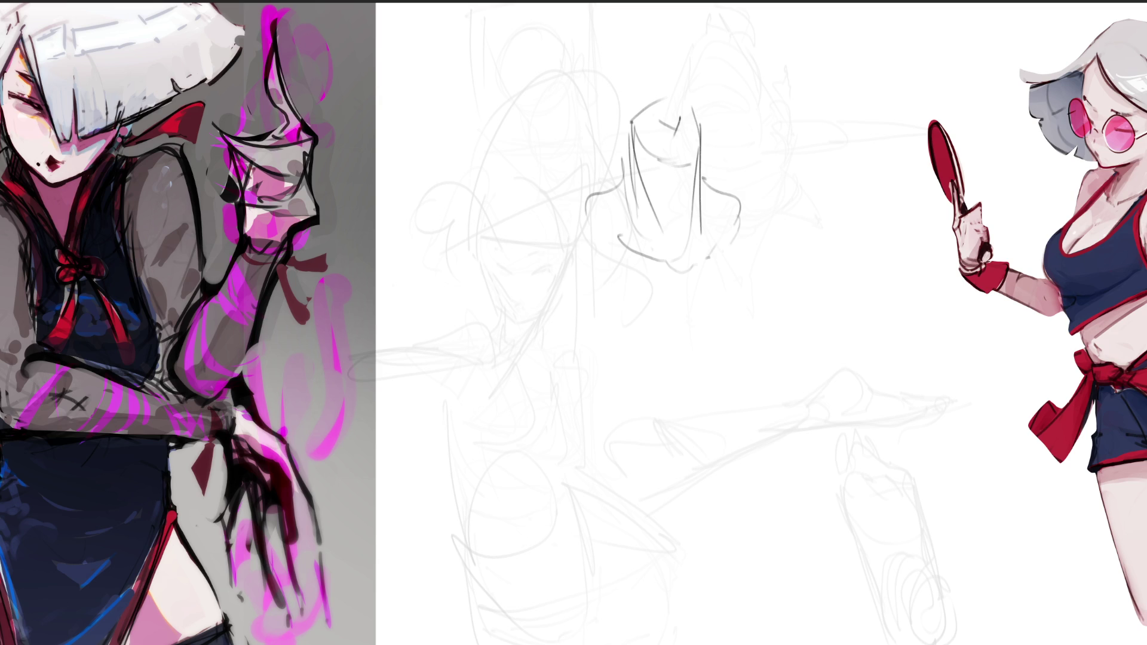
mouse_move(703, 180)
left_mouse_down()
mouse_move(725, 238)
mouse_move(782, 137)
mouse_move(763, 270)
mouse_move(797, 158)
left_mouse_up()
Step: Add right-side arm lines, shoulder hatching, lower-torso curves, the waist and hips
left_click_drag(783, 226, 770, 264)
left_click_drag(770, 258, 801, 361)
left_click_drag(787, 148, 866, 536)
left_click_drag(796, 181, 823, 312)
mouse_move(758, 232)
left_mouse_down()
mouse_move(796, 343)
mouse_move(769, 413)
mouse_move(801, 363)
mouse_move(720, 411)
left_mouse_up()
left_click_drag(596, 357, 698, 425)
mouse_move(724, 494)
left_mouse_down()
mouse_move(615, 495)
mouse_move(757, 446)
left_mouse_up()
mouse_move(747, 475)
left_mouse_down()
mouse_move(765, 439)
mouse_move(609, 433)
mouse_move(656, 499)
left_mouse_up()
left_click_drag(775, 442, 753, 499)
Step: Draw the left torso side, left shoulder, collar and chest curves
left_click_drag(542, 253, 553, 359)
left_click_drag(571, 286, 604, 372)
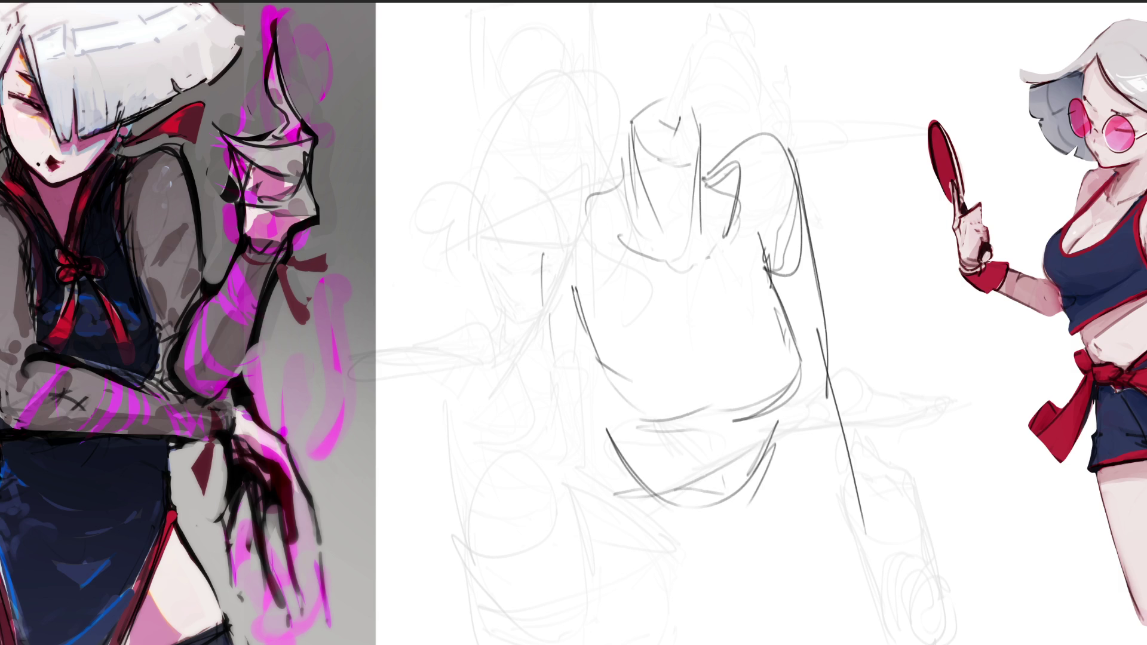
mouse_move(534, 218)
left_mouse_down()
mouse_move(566, 192)
mouse_move(618, 201)
left_mouse_up()
left_click_drag(540, 190, 530, 304)
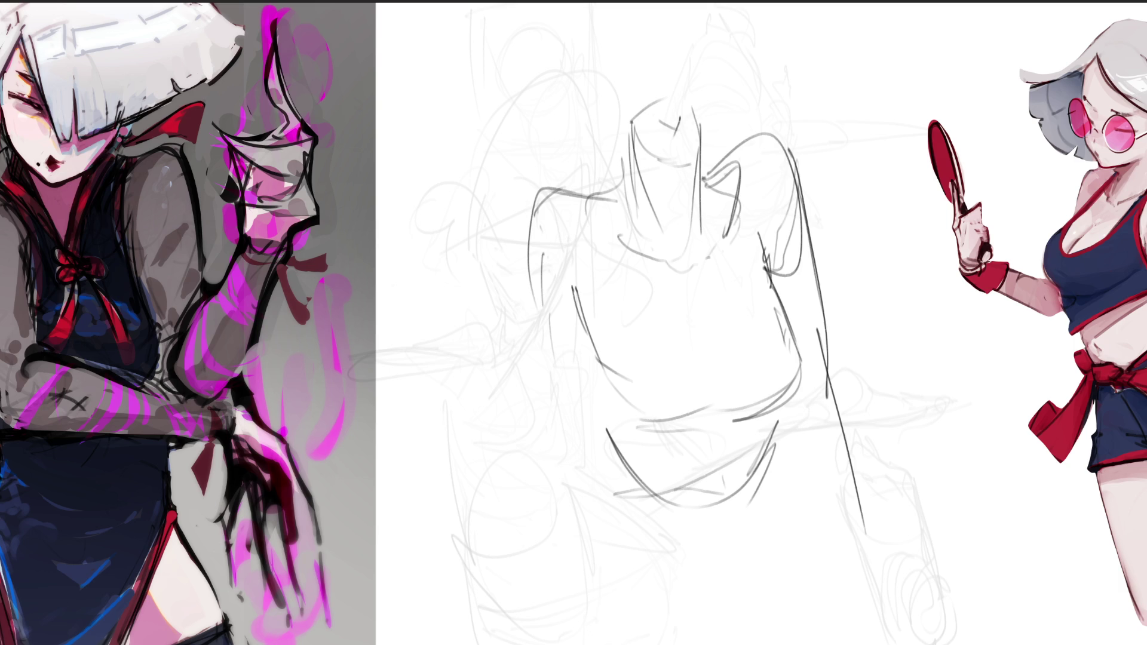
left_click_drag(572, 212, 589, 222)
left_click_drag(753, 172, 735, 214)
mouse_move(593, 218)
left_mouse_down()
mouse_move(676, 259)
mouse_move(732, 256)
left_mouse_up()
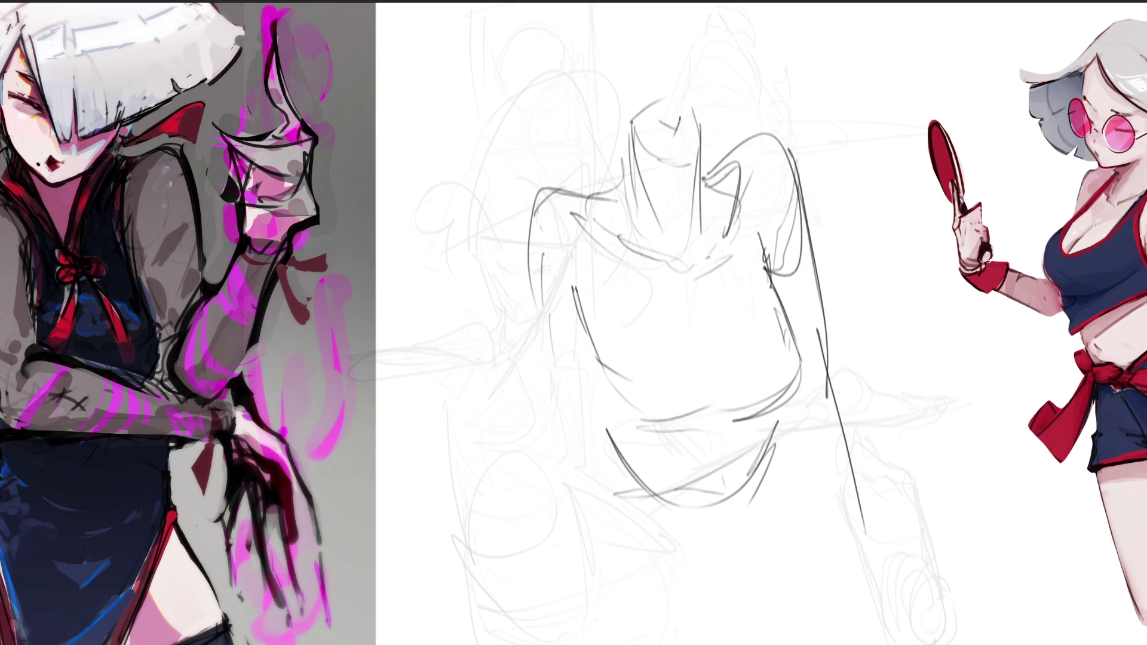
mouse_move(591, 333)
left_mouse_down()
mouse_move(639, 276)
mouse_move(770, 236)
left_mouse_up()
left_click_drag(769, 313, 598, 348)
mouse_move(635, 342)
left_mouse_down()
mouse_move(780, 313)
mouse_move(597, 367)
left_mouse_up()
Step: Add rib and belly lines and the figure's left arm lines
mouse_move(594, 368)
left_mouse_down()
mouse_move(638, 415)
mouse_move(728, 392)
left_mouse_up()
left_click_drag(737, 394, 795, 374)
mouse_move(789, 290)
left_mouse_down()
mouse_move(719, 426)
mouse_move(674, 425)
left_mouse_up()
left_click_drag(531, 191, 544, 328)
left_click_drag(541, 222, 571, 449)
left_click_drag(580, 388, 591, 495)
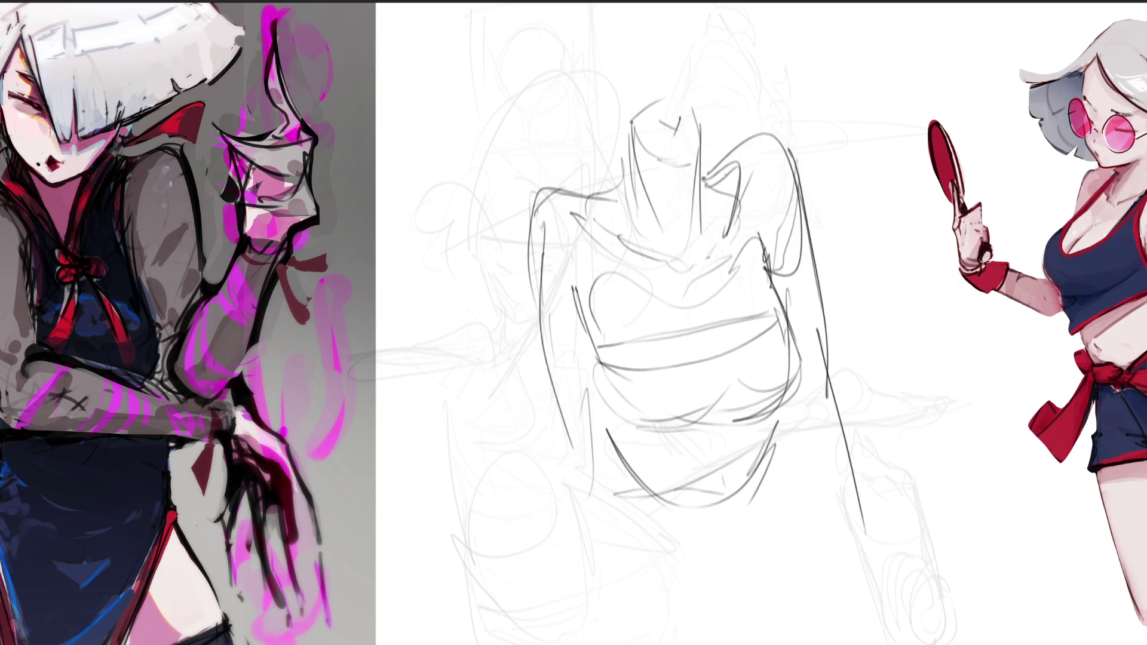
left_click_drag(541, 341, 574, 559)
Step: Draw the arm's hooked end and lower-torso lines, then erase the whole torso sketch
mouse_move(583, 416)
left_mouse_down()
mouse_move(610, 620)
mouse_move(631, 622)
left_mouse_up()
mouse_move(606, 548)
left_mouse_down()
mouse_move(710, 539)
mouse_move(753, 499)
left_mouse_up()
left_click_drag(744, 531, 784, 455)
left_click_drag(609, 448, 611, 510)
left_click_drag(776, 469, 721, 569)
left_click_drag(765, 481, 760, 574)
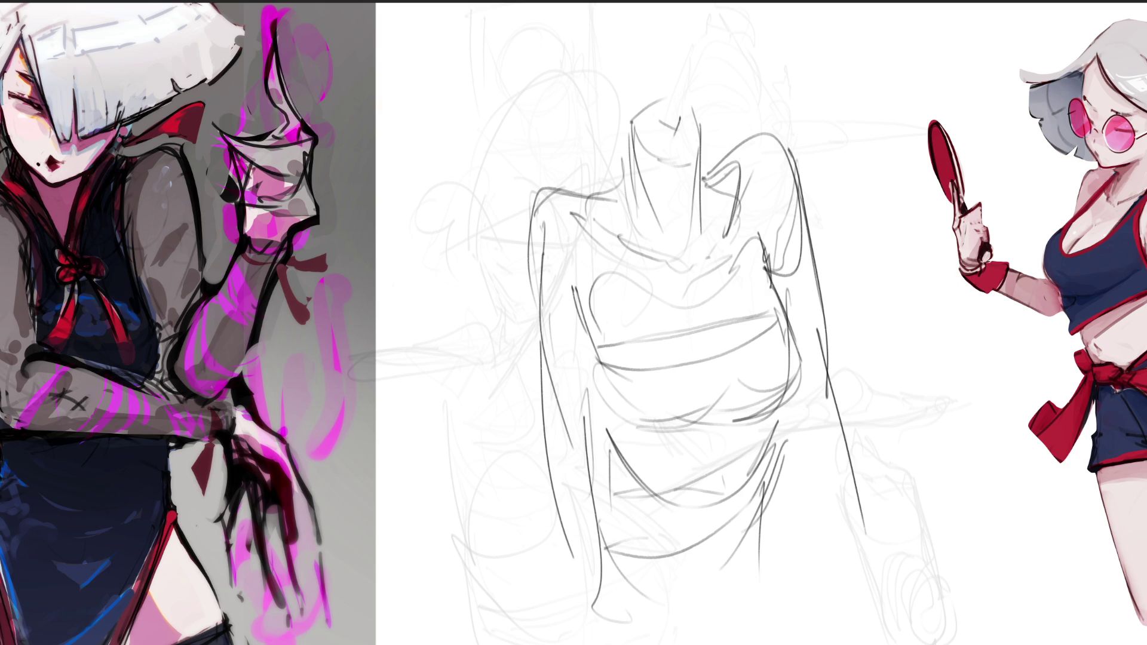
mouse_move(710, 402)
left_mouse_down()
mouse_move(653, 281)
mouse_move(640, 205)
mouse_move(639, 618)
mouse_move(666, 575)
mouse_move(717, 299)
mouse_move(610, 454)
mouse_move(810, 418)
mouse_move(740, 478)
mouse_move(594, 526)
mouse_move(1142, 642)
left_mouse_up()
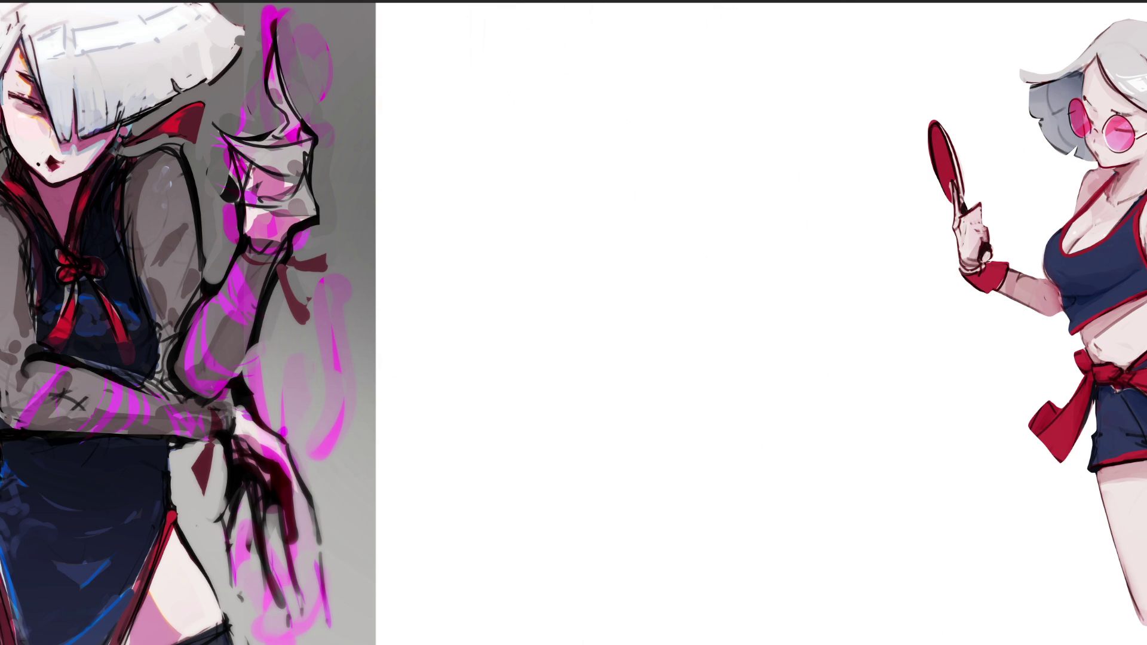
Step: Fit the canvas, shift the sketch layer sideways with Ctrl+T, commit the move and deselect
key("ctrl+0")
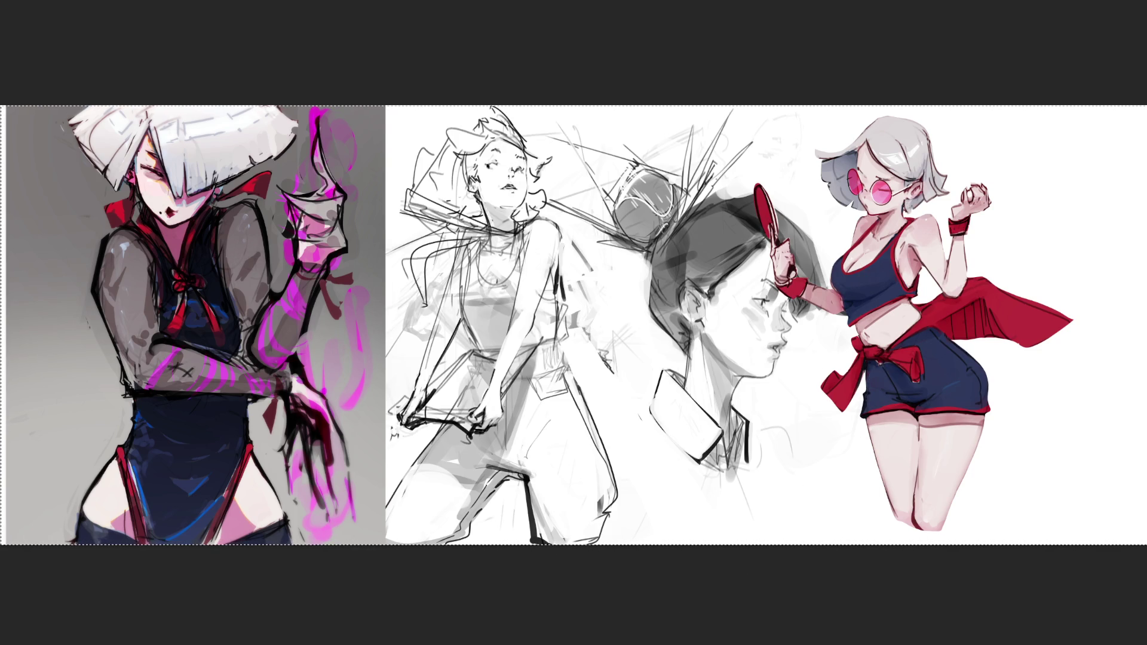
key("ctrl+t")
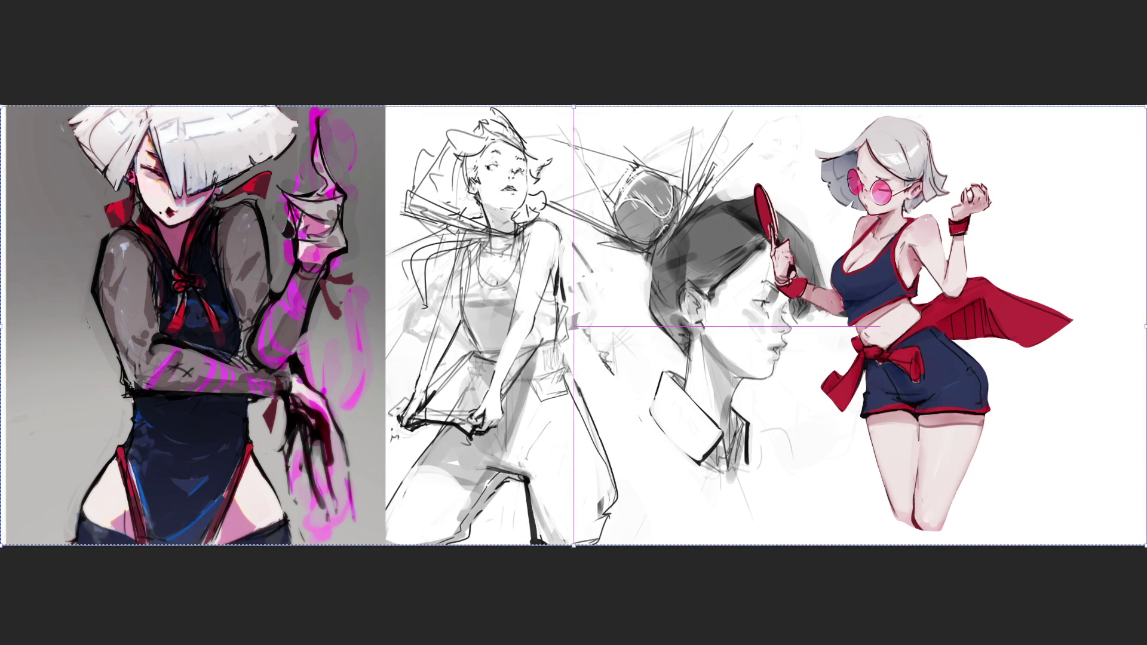
left_click_drag(714, 442, 1093, 442)
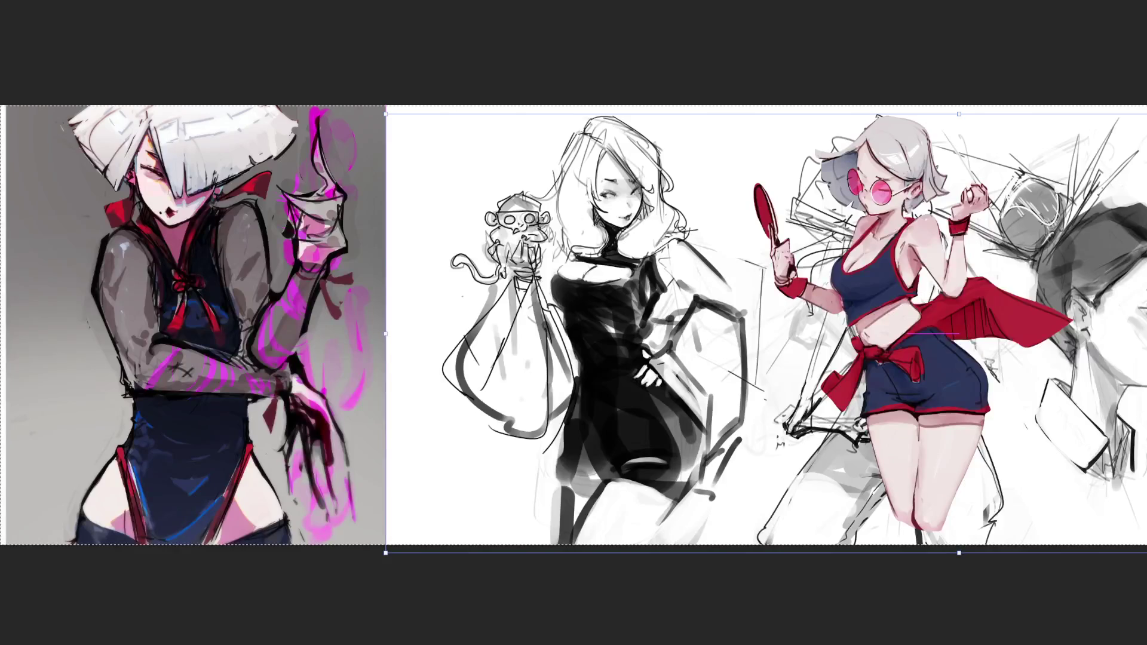
mouse_move(956, 442)
left_mouse_down()
mouse_move(598, 442)
mouse_move(830, 442)
mouse_move(816, 443)
left_mouse_up()
key("Return")
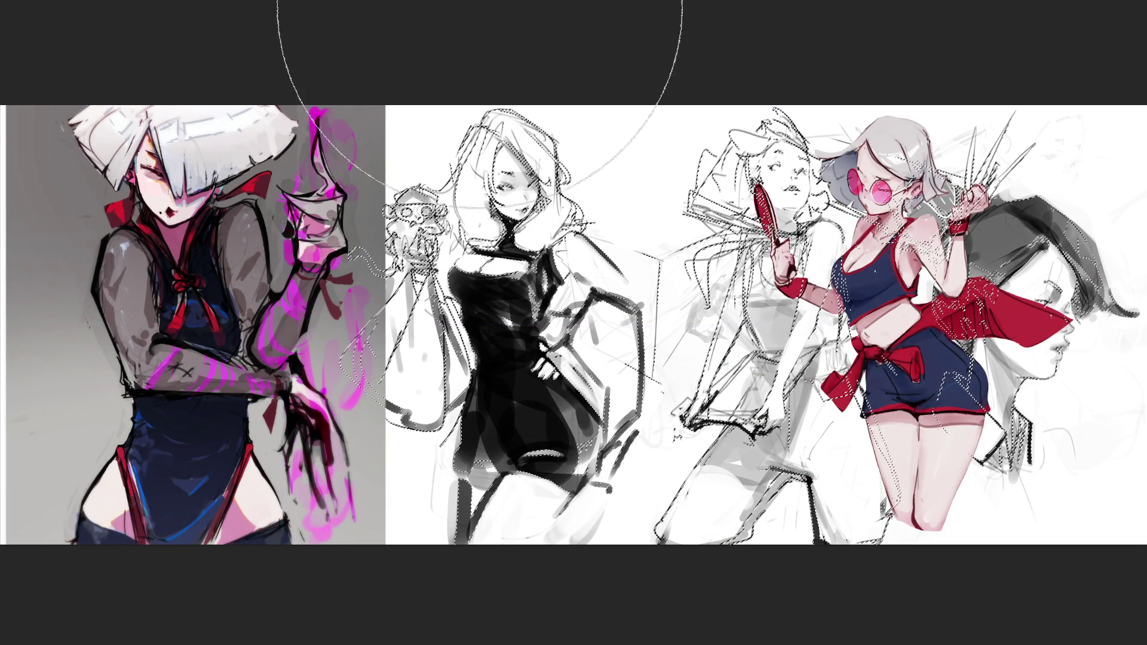
key("ctrl+d")
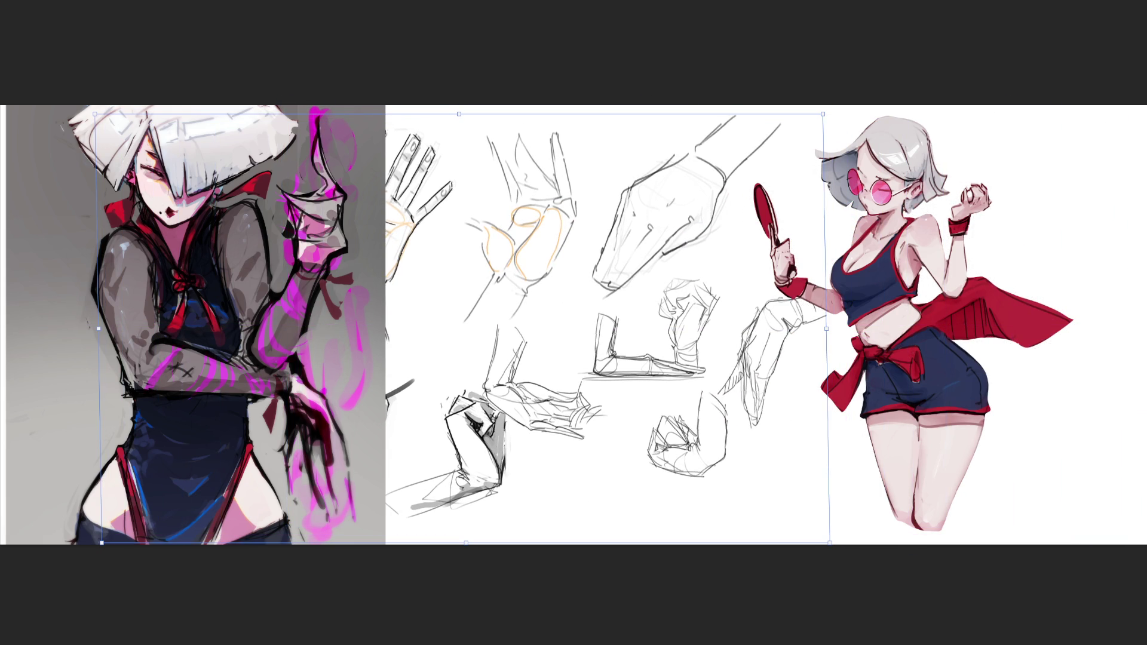
key("Return")
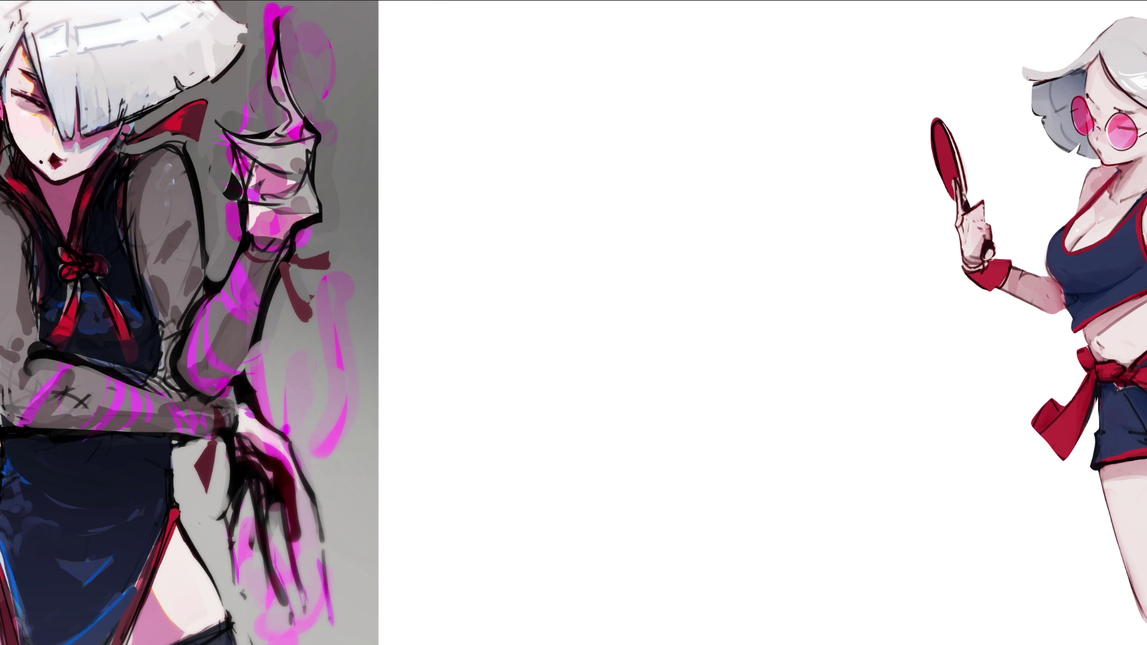
Step: Sketch the cartoon head's outline arcs, both ears and a few jaw marks
mouse_move(549, 159)
left_mouse_down()
mouse_move(542, 94)
mouse_move(593, 50)
mouse_move(692, 158)
left_mouse_up()
left_click_drag(550, 52, 588, 303)
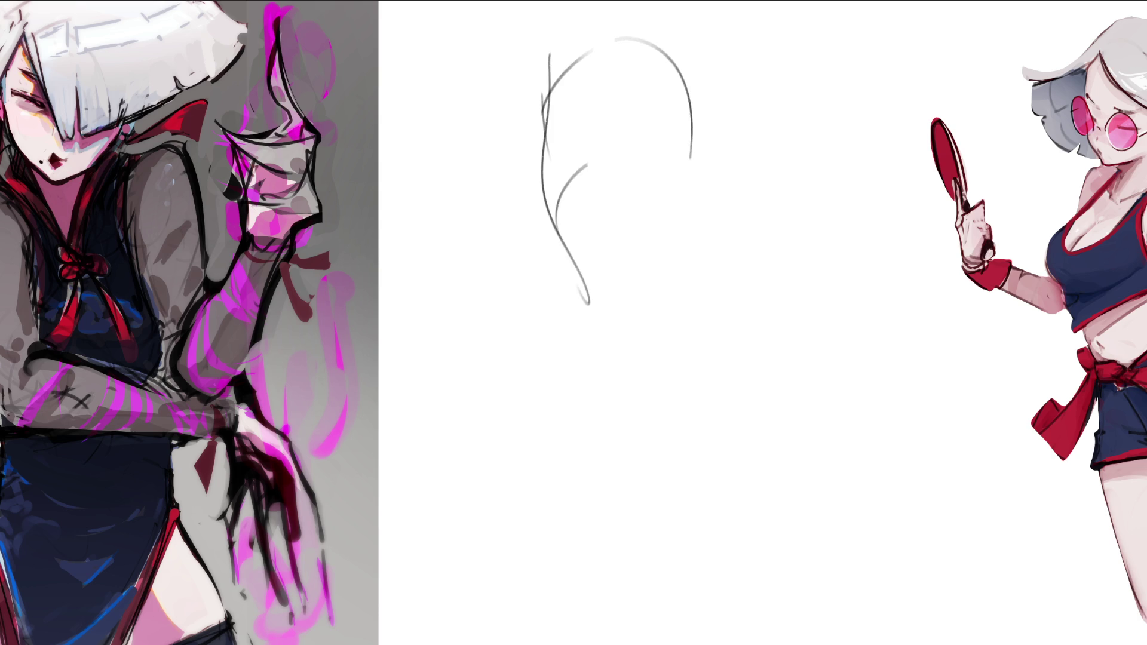
left_click_drag(557, 223, 698, 240)
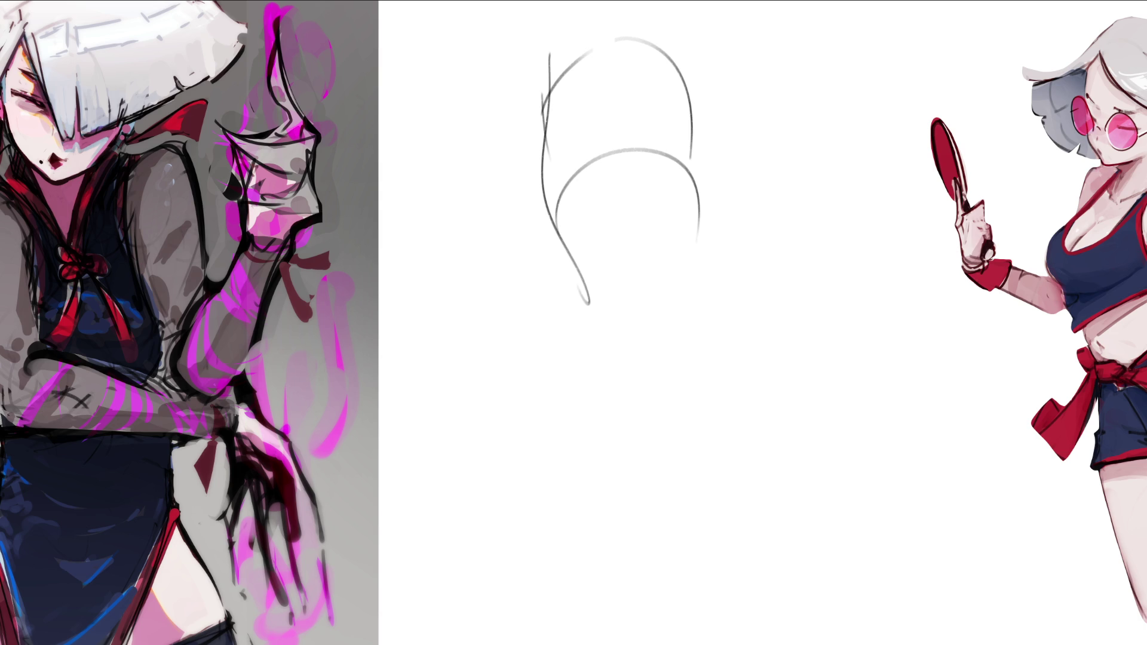
mouse_move(545, 139)
left_mouse_down()
mouse_move(528, 176)
mouse_move(573, 190)
left_mouse_up()
mouse_move(696, 158)
left_mouse_down()
mouse_move(700, 148)
mouse_move(693, 185)
mouse_move(697, 175)
left_mouse_up()
mouse_move(553, 147)
left_mouse_down()
mouse_move(529, 169)
mouse_move(559, 206)
left_mouse_up()
left_click_drag(573, 129, 593, 133)
Step: Add the eyes, brow line, big muzzle, jaw and chin
left_click_drag(565, 149, 644, 146)
mouse_move(641, 128)
left_mouse_down()
mouse_move(669, 137)
mouse_move(646, 158)
mouse_move(619, 158)
left_mouse_up()
left_click_drag(595, 151, 568, 149)
mouse_move(545, 190)
left_mouse_down()
mouse_move(687, 239)
mouse_move(579, 257)
mouse_move(644, 293)
left_mouse_up()
left_click_drag(700, 185, 677, 293)
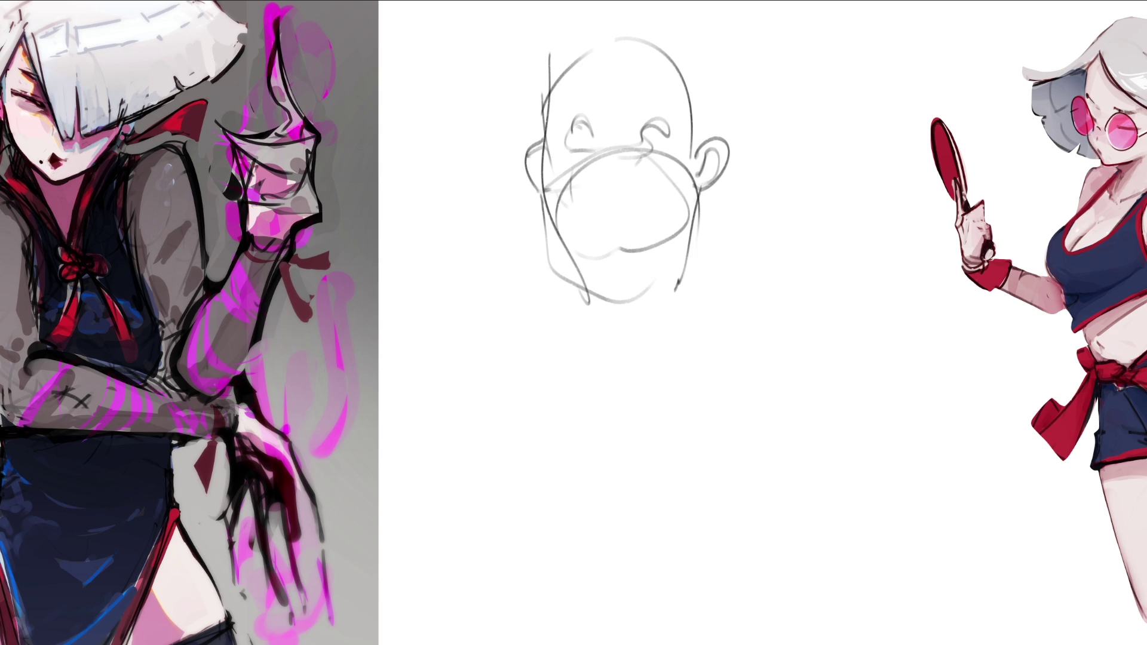
left_click_drag(618, 314, 675, 316)
left_click_drag(700, 187, 684, 299)
left_click_drag(684, 299, 658, 324)
left_click_drag(559, 225, 648, 262)
Step: Draw the inner muzzle curve, neck lines, the smile with a line beneath, and the nose
mouse_move(687, 215)
left_mouse_down()
mouse_move(612, 269)
mouse_move(639, 314)
mouse_move(647, 361)
left_mouse_up()
left_click_drag(668, 245, 635, 420)
left_click_drag(593, 359, 634, 422)
left_click_drag(586, 285, 572, 334)
mouse_move(574, 181)
left_mouse_down()
mouse_move(585, 197)
mouse_move(669, 178)
left_mouse_up()
left_click_drag(599, 209, 665, 194)
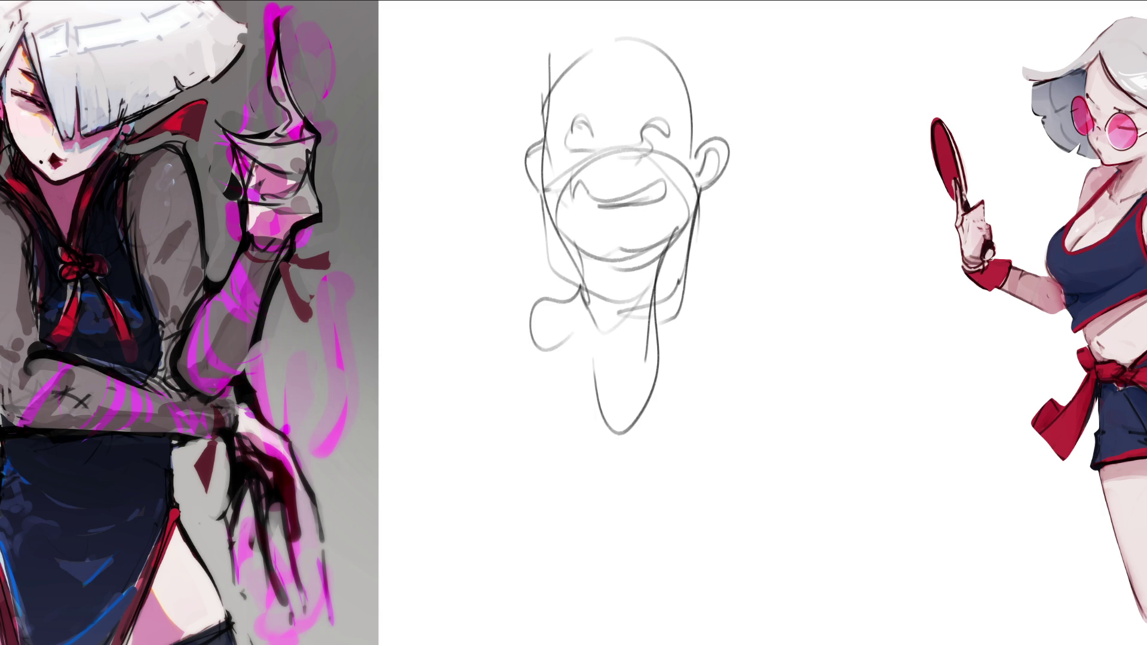
left_click_drag(605, 162, 632, 162)
left_click_drag(605, 155, 624, 144)
Step: Add eyebrows and long side lines to the head, then start a second head's hair arc
left_click_drag(579, 103, 599, 94)
left_click_drag(636, 96, 653, 99)
left_click_drag(560, 77, 596, 42)
mouse_move(670, 44)
left_mouse_down()
mouse_move(699, 192)
mouse_move(697, 313)
left_mouse_up()
left_click_drag(606, 229, 626, 253)
left_click_drag(546, 147, 614, 340)
left_click_drag(716, 182, 697, 347)
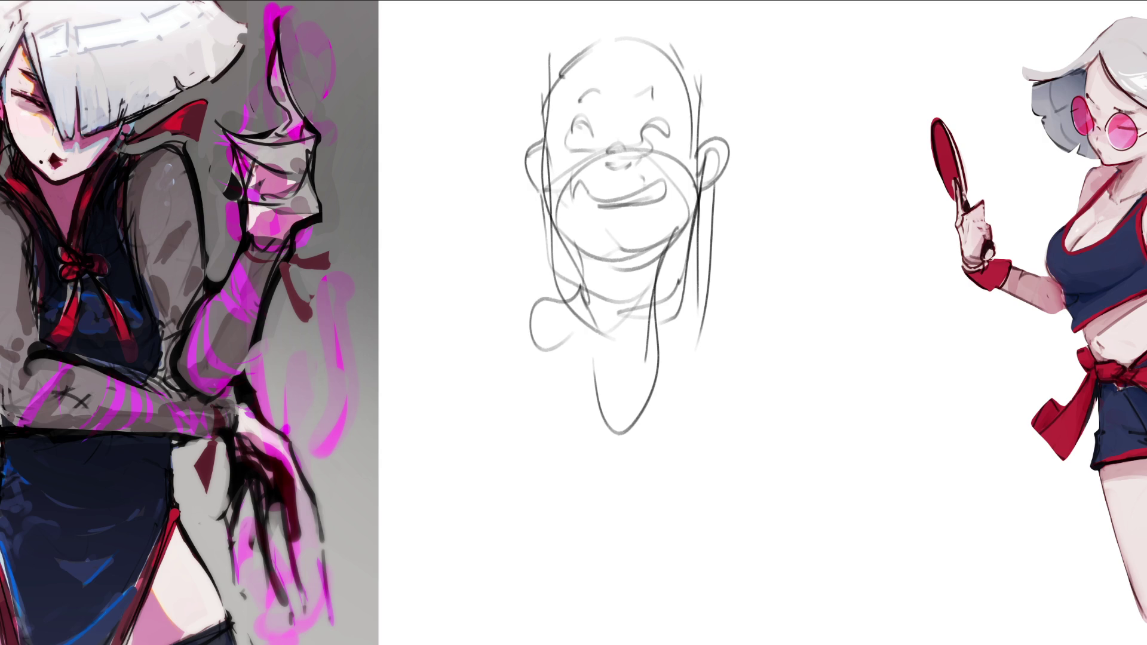
mouse_move(782, 70)
left_mouse_down()
mouse_move(771, 119)
mouse_move(801, 52)
left_mouse_up()
mouse_move(808, 40)
left_mouse_down()
mouse_move(830, 83)
mouse_move(768, 164)
left_mouse_up()
Step: Sketch the second figure's head, torso, bottom curve and shoulder line beside the cartoon head
mouse_move(782, 122)
left_mouse_down()
mouse_move(790, 138)
mouse_move(832, 132)
left_mouse_up()
mouse_move(837, 112)
left_mouse_down()
mouse_move(849, 125)
mouse_move(840, 109)
left_mouse_up()
left_click_drag(874, 228, 683, 353)
left_click_drag(775, 484, 824, 469)
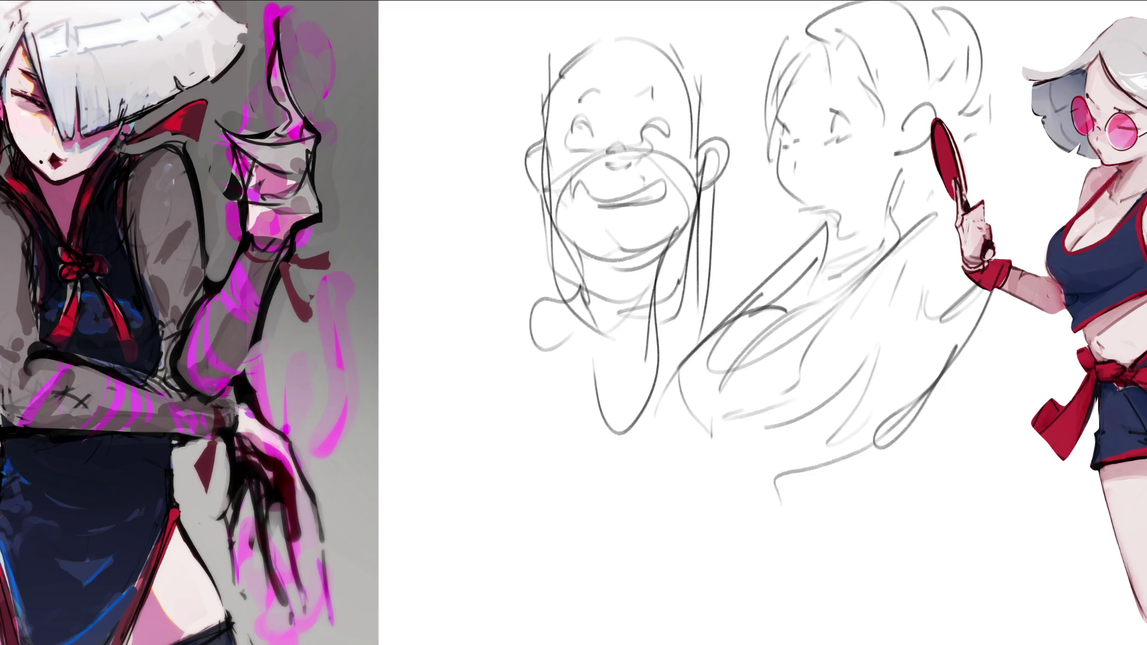
mouse_move(729, 445)
left_mouse_down()
mouse_move(804, 472)
mouse_move(879, 439)
left_mouse_up()
left_click_drag(894, 445, 908, 499)
left_click_drag(833, 545, 905, 507)
mouse_move(739, 478)
left_mouse_down()
mouse_move(794, 568)
mouse_move(863, 568)
left_mouse_up()
left_click_drag(896, 493, 898, 513)
left_click_drag(896, 467, 995, 571)
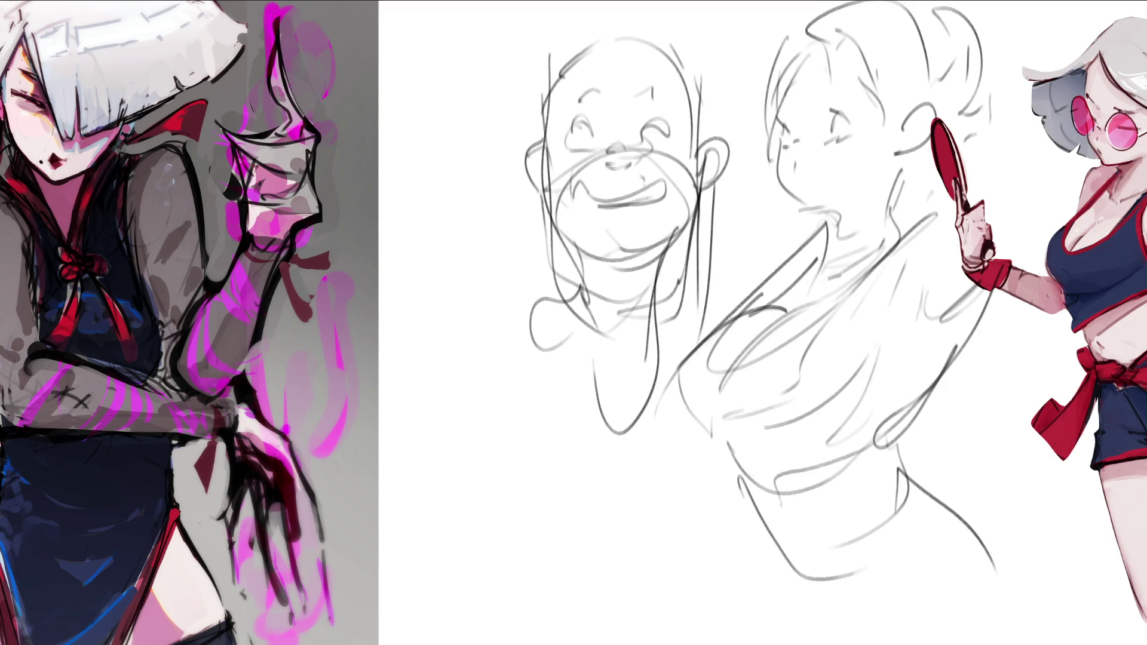
left_click_drag(746, 508, 759, 586)
Step: Fade the sketch layer and draw the second face's eyes, lips, smiling mouth and cheek-jaw line
key("bracketright")
key("bracketright")
key("bracketright")
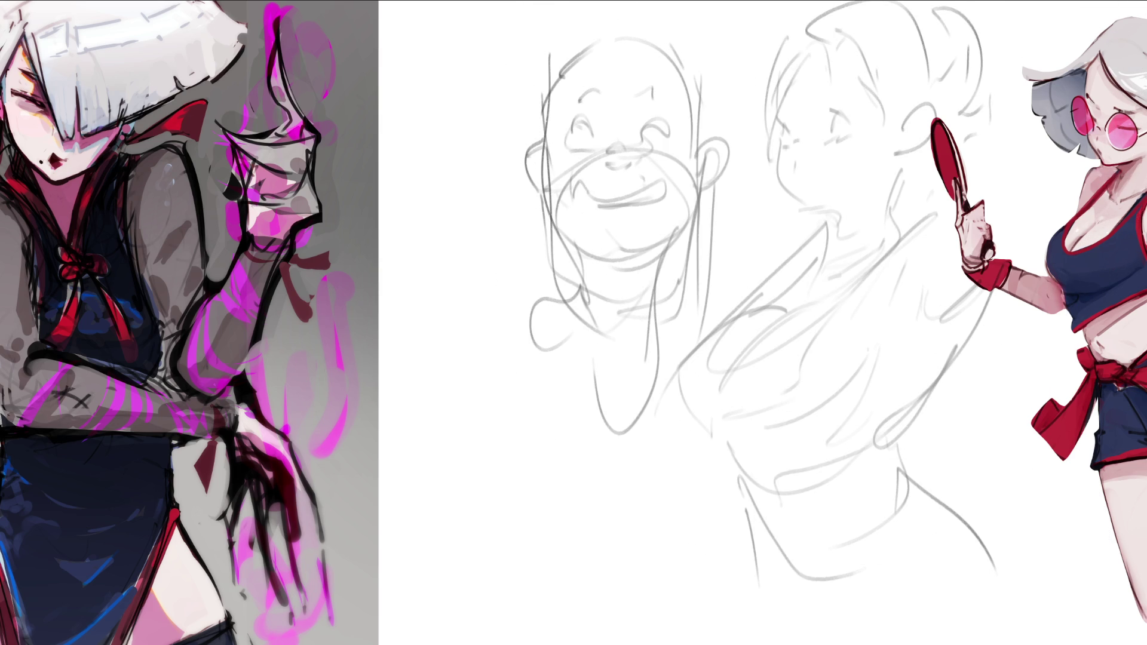
mouse_move(816, 94)
left_mouse_down()
mouse_move(838, 87)
mouse_move(791, 98)
left_mouse_up()
left_click_drag(792, 142, 790, 161)
mouse_move(793, 185)
left_mouse_down()
mouse_move(824, 181)
mouse_move(804, 195)
left_mouse_up()
left_click_drag(776, 138, 797, 211)
key("ctrl+z")
mouse_move(780, 143)
left_mouse_down()
mouse_move(805, 228)
mouse_move(868, 204)
left_mouse_up()
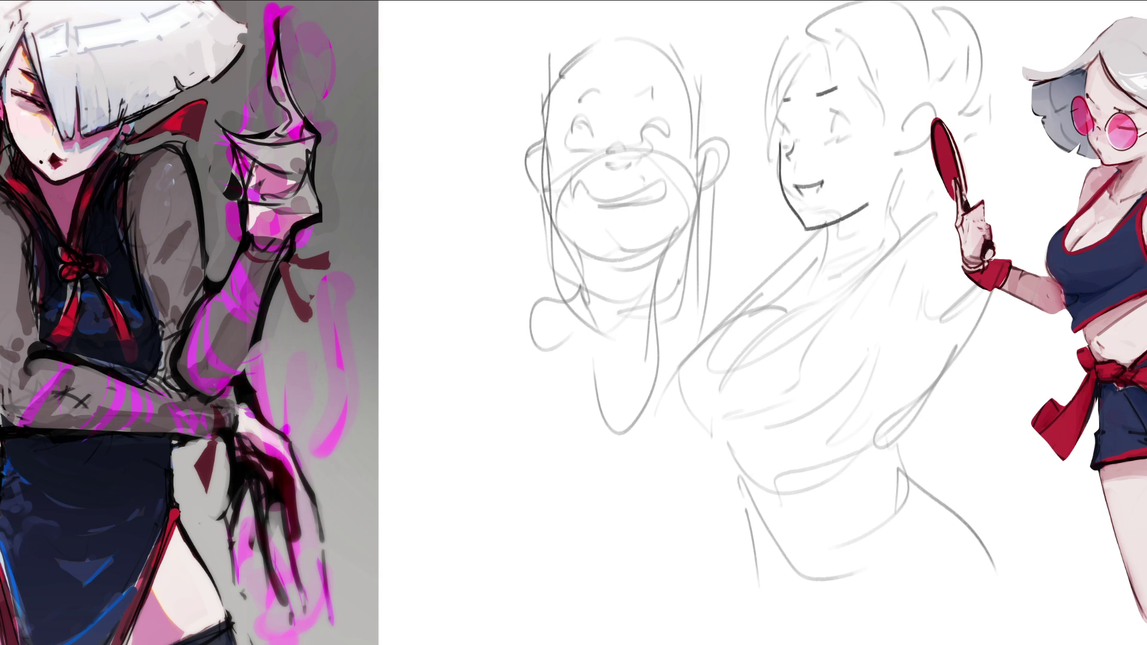
Step: Add eye lashes, darken the left eyebrow, and darken the chin and jaw
mouse_move(782, 113)
left_mouse_down()
mouse_move(782, 130)
mouse_move(832, 130)
mouse_move(853, 115)
mouse_move(849, 139)
mouse_move(844, 122)
mouse_move(856, 119)
left_mouse_up()
left_click_drag(815, 93, 835, 87)
left_click_drag(841, 85, 849, 91)
left_click_drag(798, 194, 802, 203)
mouse_move(801, 192)
left_mouse_down()
mouse_move(817, 197)
mouse_move(812, 184)
left_mouse_up()
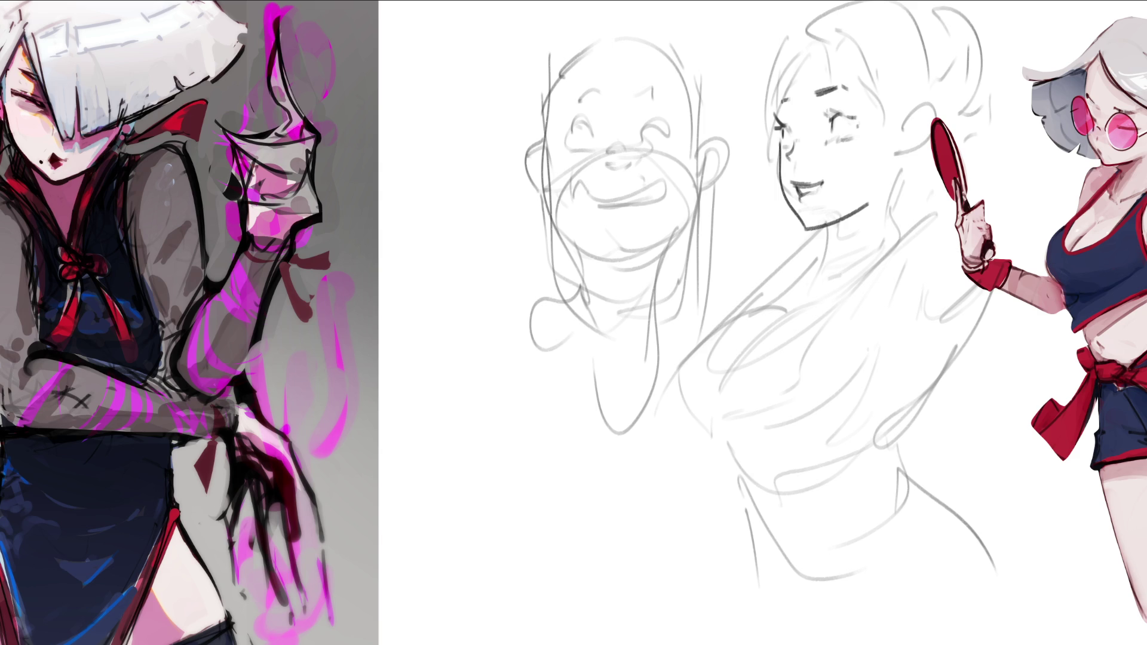
key("ctrl+z")
key("ctrl+z")
mouse_move(791, 204)
left_mouse_down()
mouse_move(821, 227)
mouse_move(856, 214)
left_mouse_up()
key("ctrl+z")
key("ctrl+z")
key("ctrl+z")
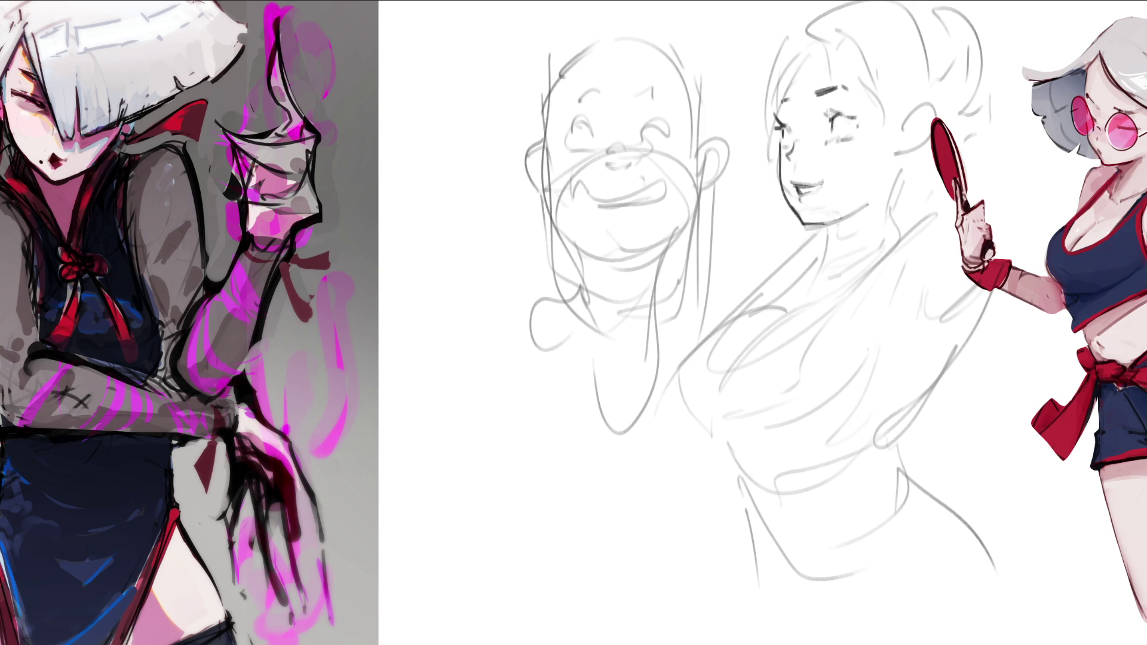
Step: Draw the neck, back-of-neck and ear lines darker, then lasso-select the head
mouse_move(816, 222)
left_mouse_down()
mouse_move(825, 254)
mouse_move(836, 221)
left_mouse_up()
left_click_drag(900, 155, 879, 238)
key("ctrl+z")
left_click_drag(896, 159, 885, 192)
mouse_move(929, 101)
left_mouse_down()
mouse_move(903, 154)
mouse_move(916, 156)
mouse_move(890, 231)
left_mouse_up()
left_click_drag(911, 163, 878, 248)
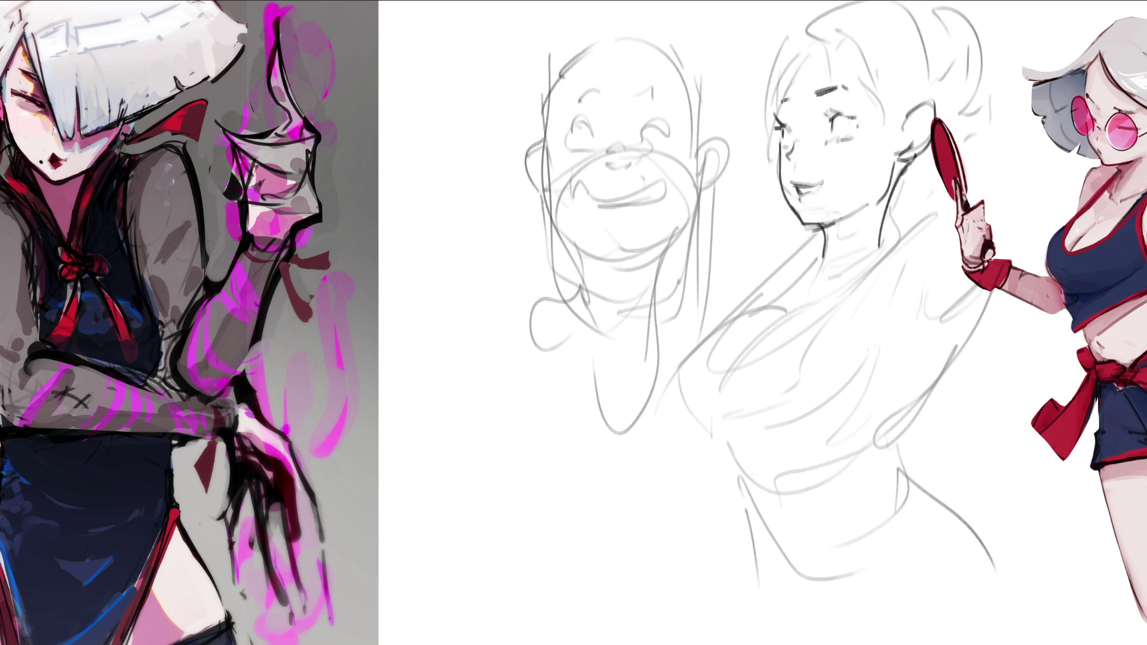
mouse_move(729, 91)
left_mouse_down()
mouse_move(746, 171)
mouse_move(813, 257)
mouse_move(895, 222)
mouse_move(1025, 3)
mouse_move(708, 5)
left_mouse_up()
Step: Tilt and raise the selected head with Ctrl+T, commit it and deselect
key("ctrl+t")
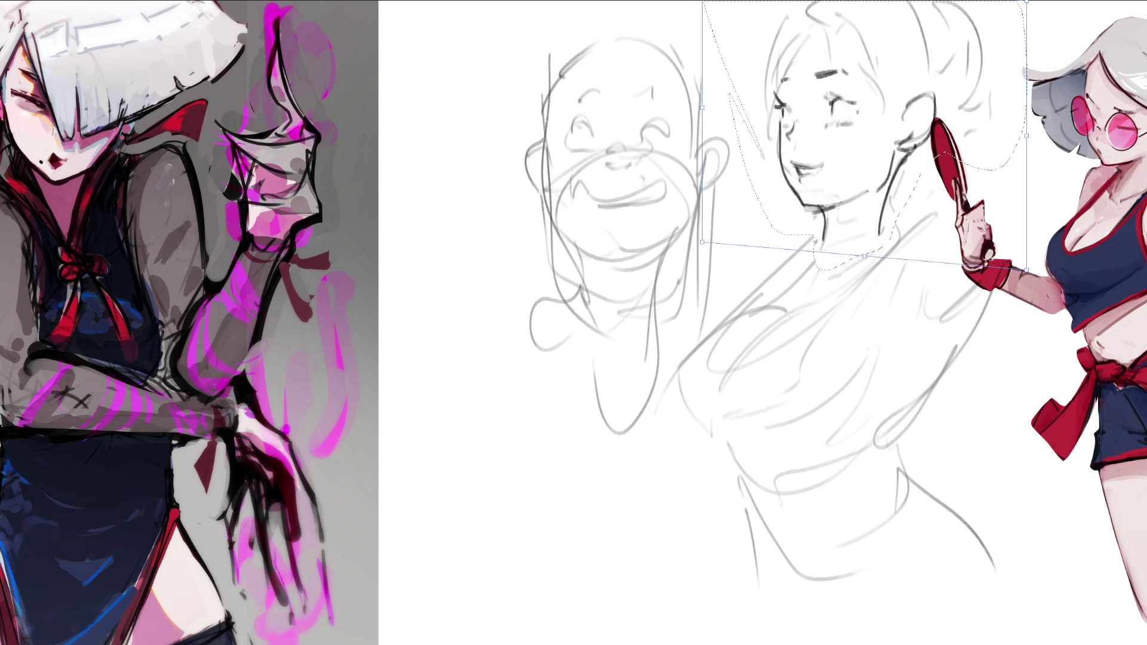
left_click_drag(848, 149, 857, 139)
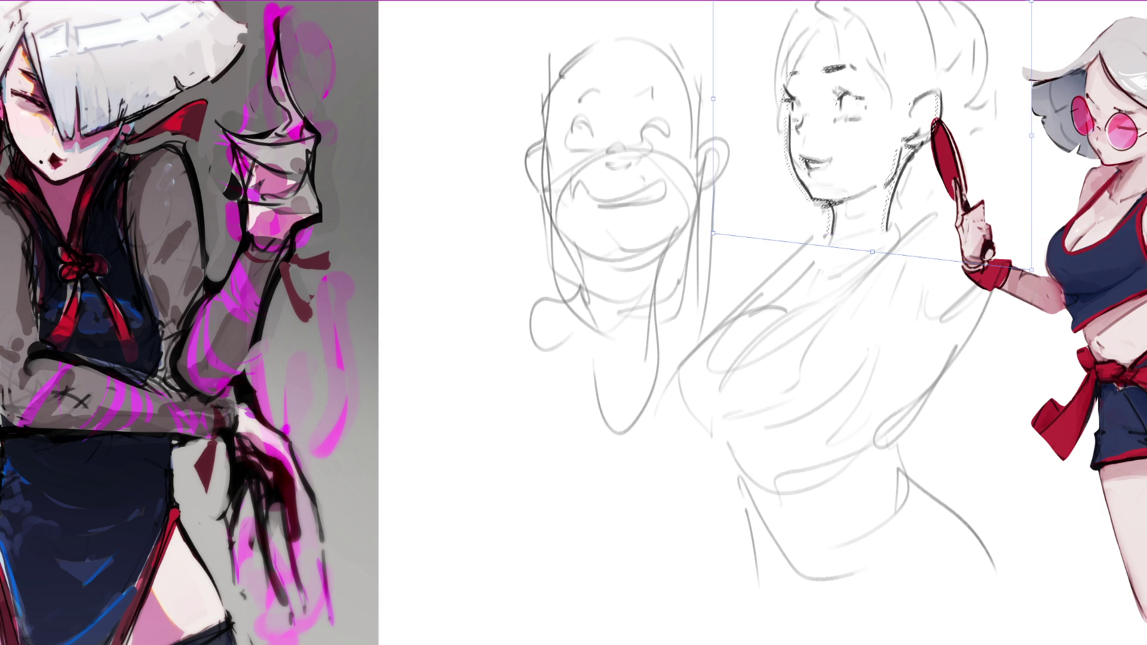
key("Return")
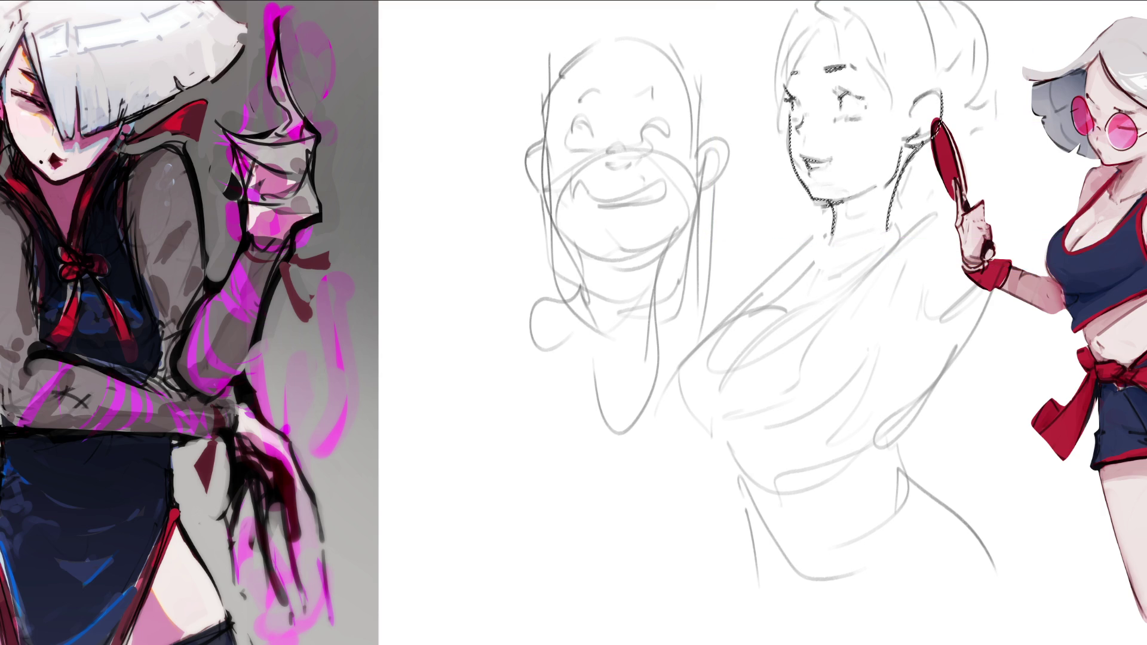
key("ctrl+d")
Step: Draw darker neck, shoulder and collar lines
left_click_drag(897, 192, 876, 260)
mouse_move(932, 196)
left_mouse_down()
mouse_move(868, 259)
mouse_move(918, 223)
left_mouse_up()
left_click_drag(820, 281, 809, 294)
mouse_move(820, 231)
left_mouse_down()
mouse_move(803, 280)
mouse_move(813, 256)
left_mouse_up()
mouse_move(827, 228)
left_mouse_down()
mouse_move(818, 253)
mouse_move(770, 281)
left_mouse_up()
Step: Draw darker shoulder, chest, torso side, arm and waist curves
left_click_drag(772, 277, 737, 316)
left_click_drag(814, 229, 670, 395)
left_click_drag(798, 313, 732, 372)
left_click_drag(856, 282, 797, 314)
left_click_drag(893, 296, 854, 390)
left_click_drag(693, 419, 822, 445)
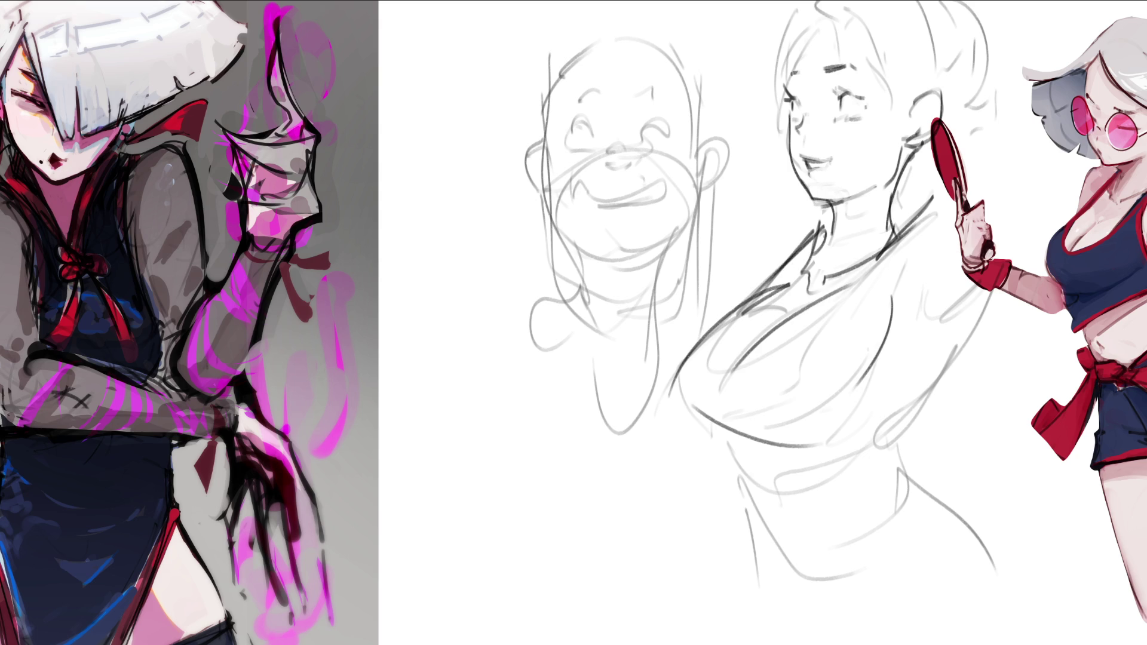
left_click_drag(987, 295, 983, 314)
mouse_move(987, 294)
left_mouse_down()
mouse_move(851, 507)
mouse_move(787, 507)
left_mouse_up()
mouse_move(731, 453)
left_mouse_down()
mouse_move(866, 523)
mouse_move(960, 506)
left_mouse_up()
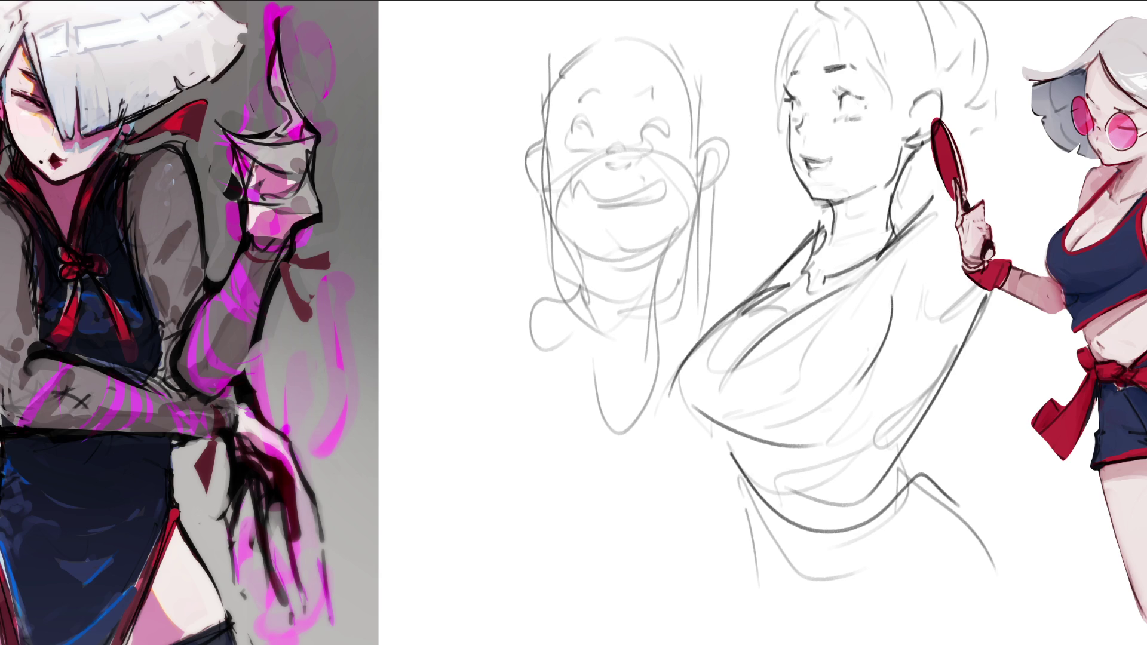
Step: Ink the cartoon head's closed eyes with lashes, the eyebrows and the nose
mouse_move(564, 132)
left_mouse_down()
mouse_move(595, 133)
mouse_move(558, 130)
left_mouse_up()
left_click_drag(578, 118, 564, 124)
left_click_drag(640, 136, 660, 126)
mouse_move(662, 129)
left_mouse_down()
mouse_move(670, 138)
mouse_move(674, 124)
mouse_move(647, 87)
left_mouse_up()
mouse_move(646, 87)
left_mouse_down()
mouse_move(653, 96)
mouse_move(596, 95)
left_mouse_up()
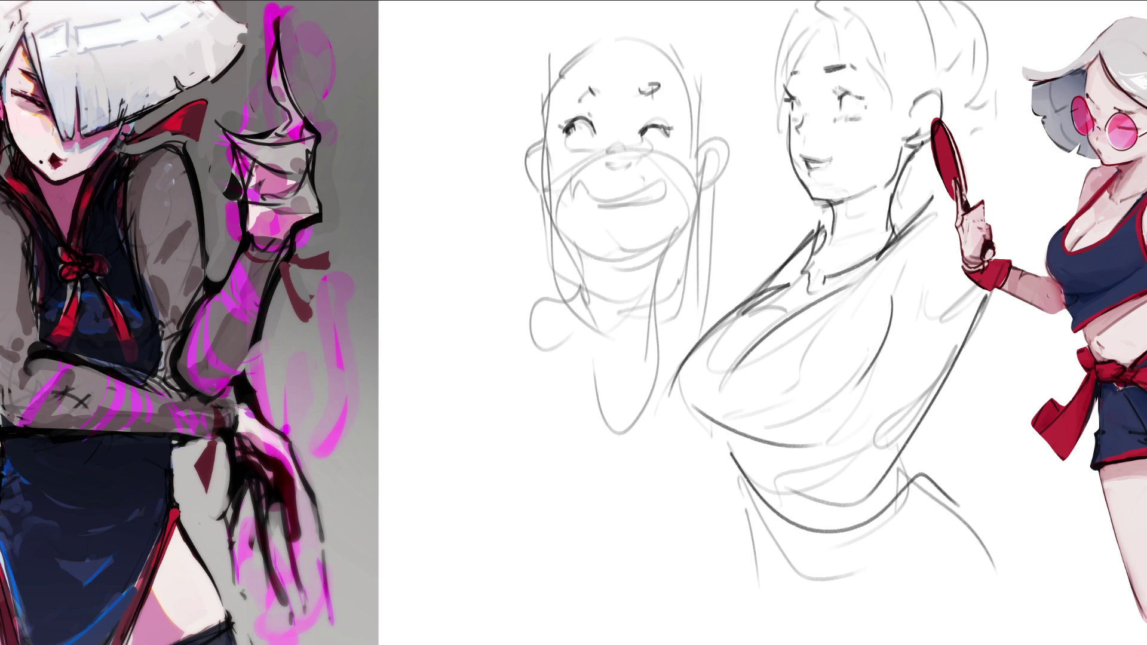
mouse_move(607, 157)
left_mouse_down()
mouse_move(629, 166)
mouse_move(622, 140)
left_mouse_up()
left_click_drag(640, 150, 675, 151)
Step: Ink the smiling mouth and both jaw lines, redrawing the left jaw twice
mouse_move(577, 178)
left_mouse_down()
mouse_move(584, 201)
mouse_move(667, 175)
mouse_move(665, 184)
left_mouse_up()
mouse_move(592, 196)
left_mouse_down()
mouse_move(636, 204)
mouse_move(633, 189)
left_mouse_up()
mouse_move(548, 186)
left_mouse_down()
mouse_move(559, 218)
mouse_move(604, 250)
left_mouse_up()
key("ctrl+z")
left_click_drag(545, 197, 589, 285)
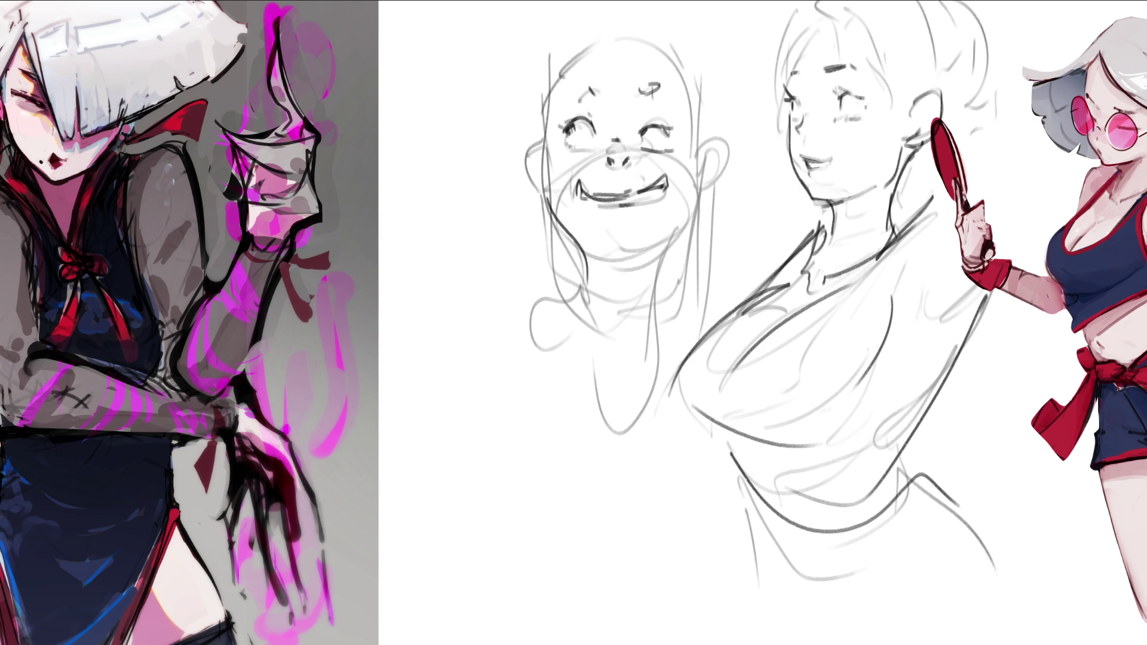
key("ctrl+z")
left_click_drag(553, 213, 595, 295)
left_click_drag(695, 172, 651, 306)
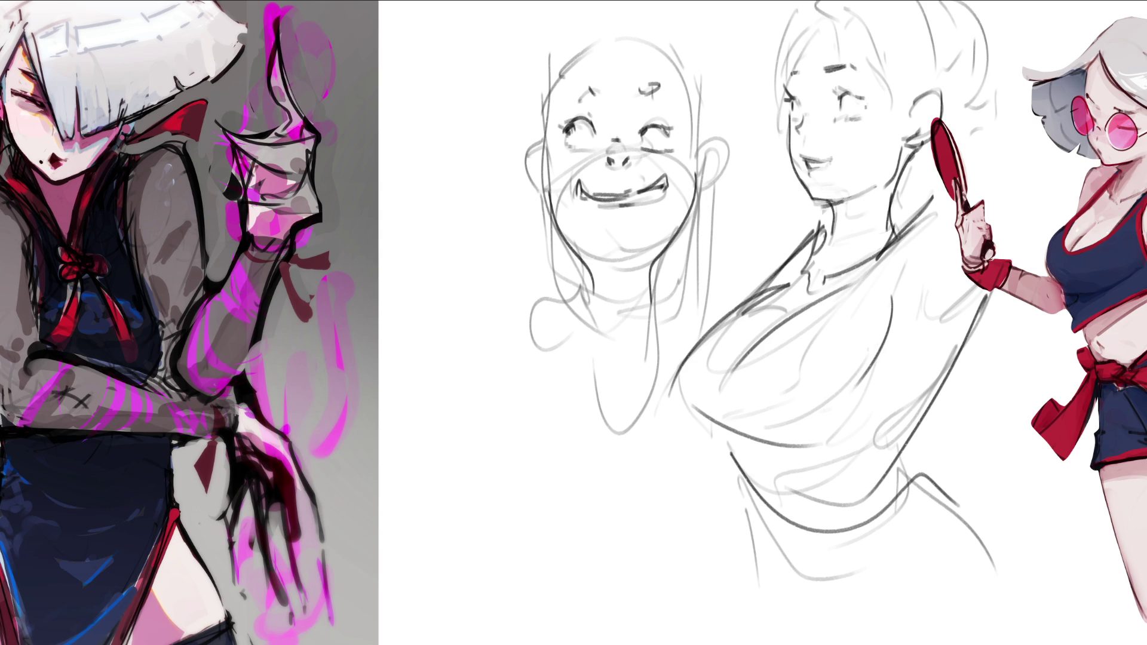
Step: Ink both ears and face edges, then darken the head top and add a curl
mouse_move(549, 143)
left_mouse_down()
mouse_move(547, 197)
mouse_move(547, 182)
left_mouse_up()
left_click_drag(554, 99, 548, 147)
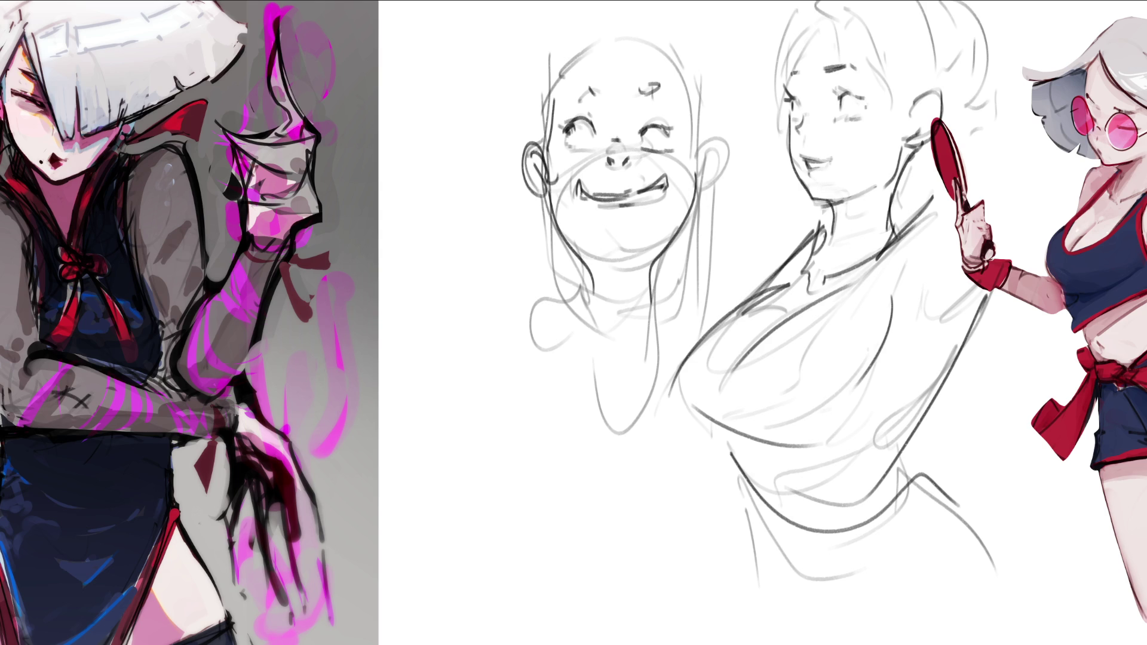
mouse_move(693, 83)
left_mouse_down()
mouse_move(699, 167)
mouse_move(711, 166)
mouse_move(696, 199)
left_mouse_up()
left_click_drag(708, 143, 708, 179)
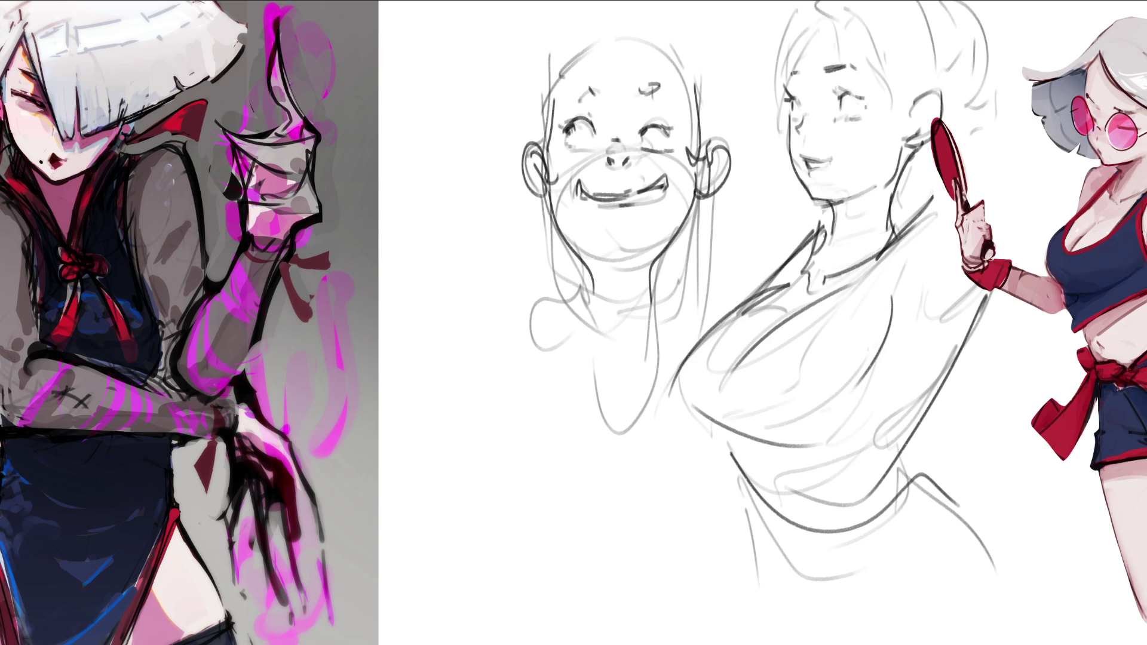
left_click_drag(585, 48, 556, 101)
mouse_move(674, 39)
left_mouse_down()
mouse_move(698, 87)
mouse_move(681, 78)
left_mouse_up()
left_click_drag(695, 85, 702, 100)
Step: Add a curl on top and long hair strands down both sides past the chin
left_click_drag(628, 37, 595, 11)
mouse_move(626, 29)
left_mouse_down()
mouse_move(639, 20)
mouse_move(648, 33)
left_mouse_up()
left_click_drag(582, 13, 516, 146)
left_click_drag(672, 25, 717, 144)
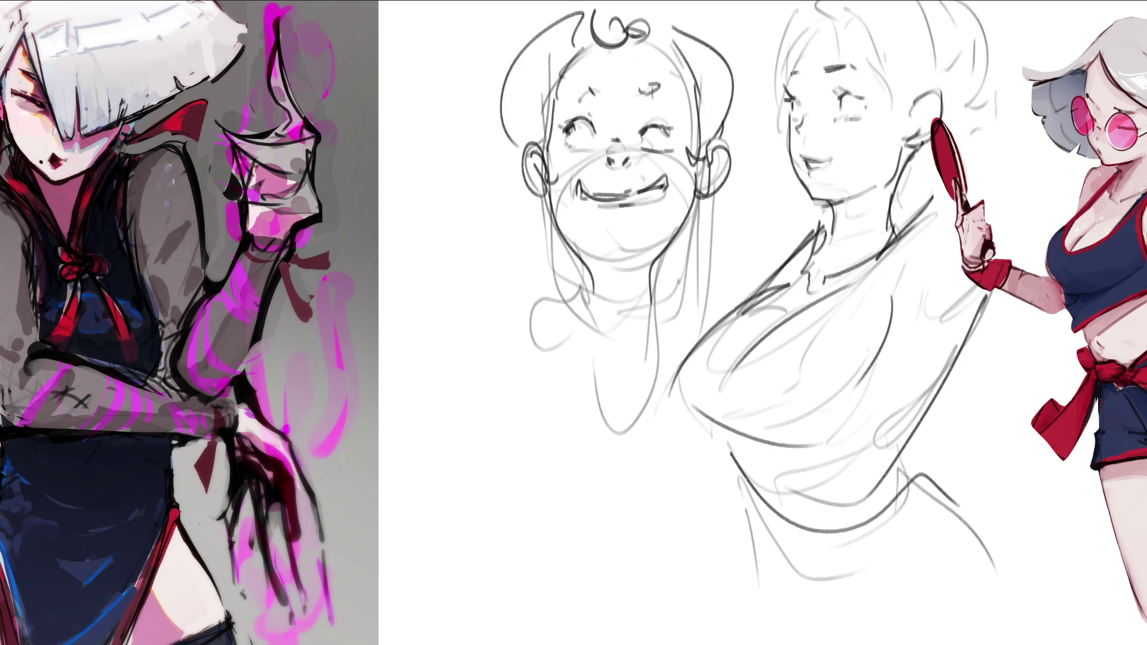
left_click_drag(518, 205, 542, 285)
left_click_drag(730, 206, 705, 257)
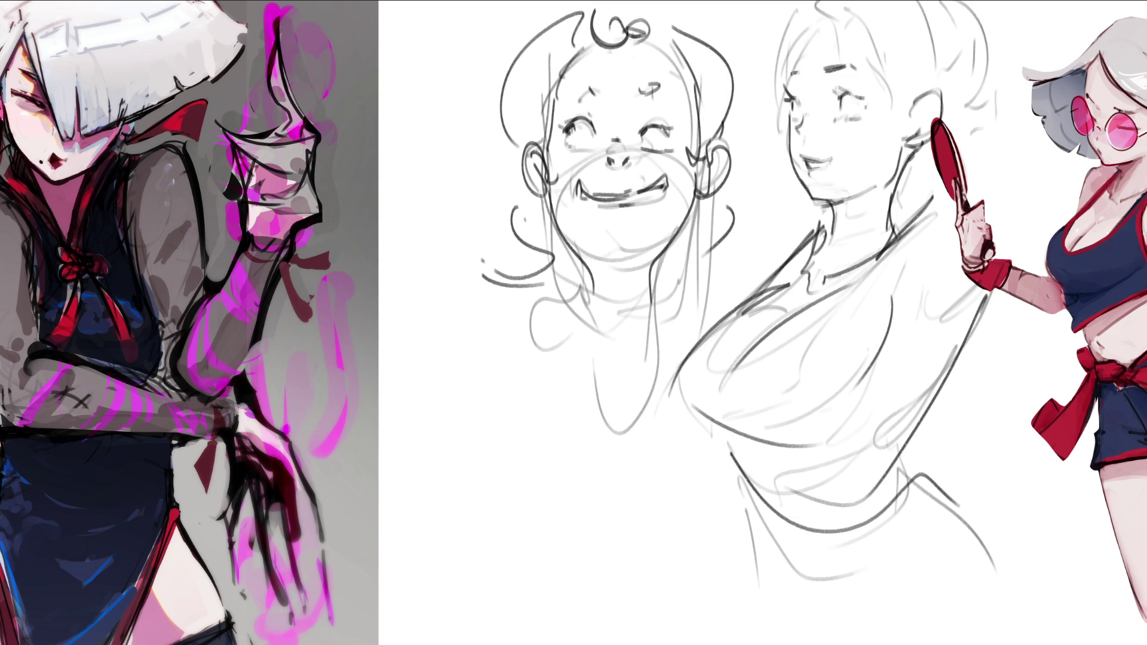
Step: Sketch collar, shoulder and long body curves beneath the smiling face
left_click_drag(562, 322, 663, 341)
mouse_move(583, 300)
left_mouse_down()
mouse_move(485, 346)
mouse_move(473, 371)
left_mouse_up()
left_click_drag(562, 326, 711, 266)
mouse_move(485, 452)
left_mouse_down()
mouse_move(613, 363)
mouse_move(619, 391)
left_mouse_up()
left_click_drag(619, 395, 555, 443)
left_click_drag(633, 366, 663, 406)
left_click_drag(674, 348, 682, 373)
left_click_drag(625, 419, 756, 484)
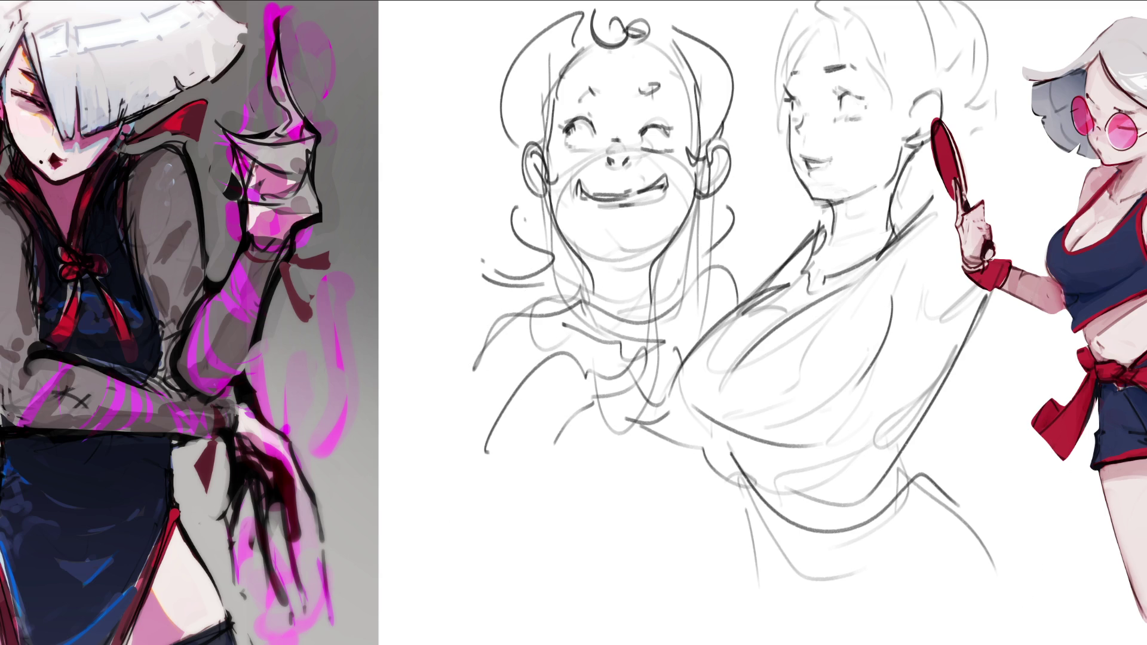
Step: Shade the right sketch's neck under the jaw, erasing and undoing unwanted strokes
mouse_move(817, 200)
left_mouse_down()
mouse_move(881, 186)
mouse_move(837, 214)
mouse_move(835, 247)
left_mouse_up()
mouse_move(818, 203)
left_mouse_down()
mouse_move(838, 208)
mouse_move(836, 246)
left_mouse_up()
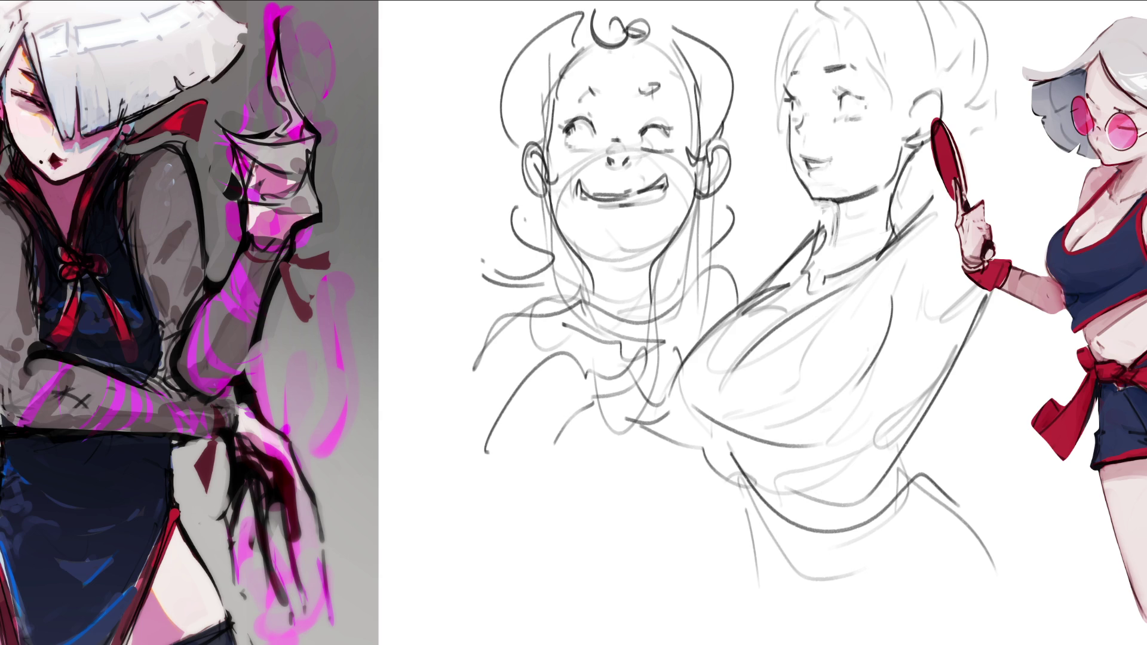
mouse_move(866, 193)
left_mouse_down()
mouse_move(836, 206)
mouse_move(839, 239)
left_mouse_up()
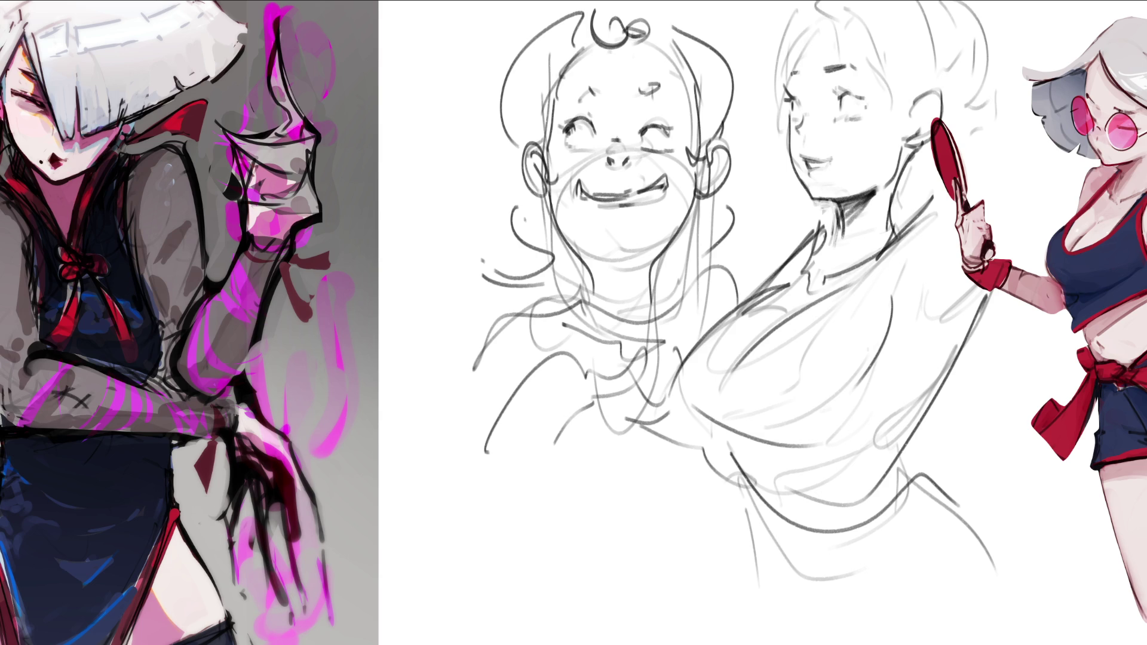
mouse_move(833, 200)
left_mouse_down()
mouse_move(837, 242)
mouse_move(840, 228)
left_mouse_up()
mouse_move(892, 173)
left_mouse_down()
mouse_move(888, 189)
mouse_move(909, 139)
mouse_move(925, 183)
mouse_move(892, 196)
mouse_move(894, 243)
left_mouse_up()
key("ctrl+z")
key("ctrl+z")
key("ctrl+z")
key("ctrl+z")
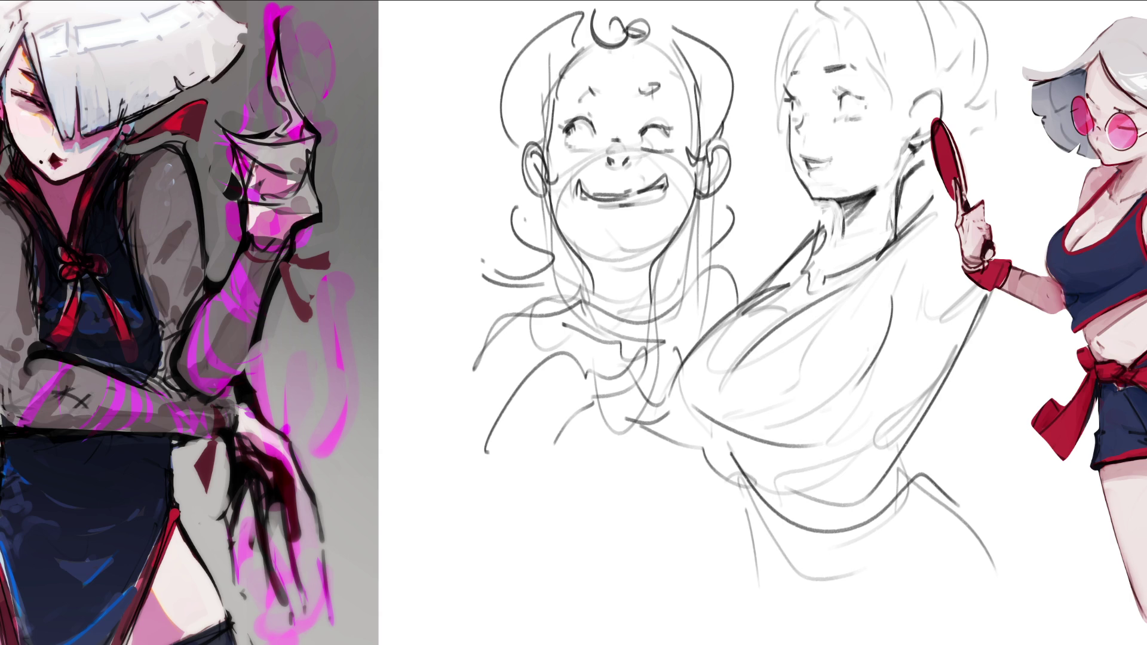
key("ctrl+z")
key("ctrl+z")
Step: Darken the neck lines and draw wavy hair strands over the head and beside the face
mouse_move(900, 188)
left_mouse_down()
mouse_move(877, 230)
mouse_move(840, 224)
mouse_move(828, 267)
left_mouse_up()
mouse_move(838, 227)
left_mouse_down()
mouse_move(806, 269)
mouse_move(824, 239)
left_mouse_up()
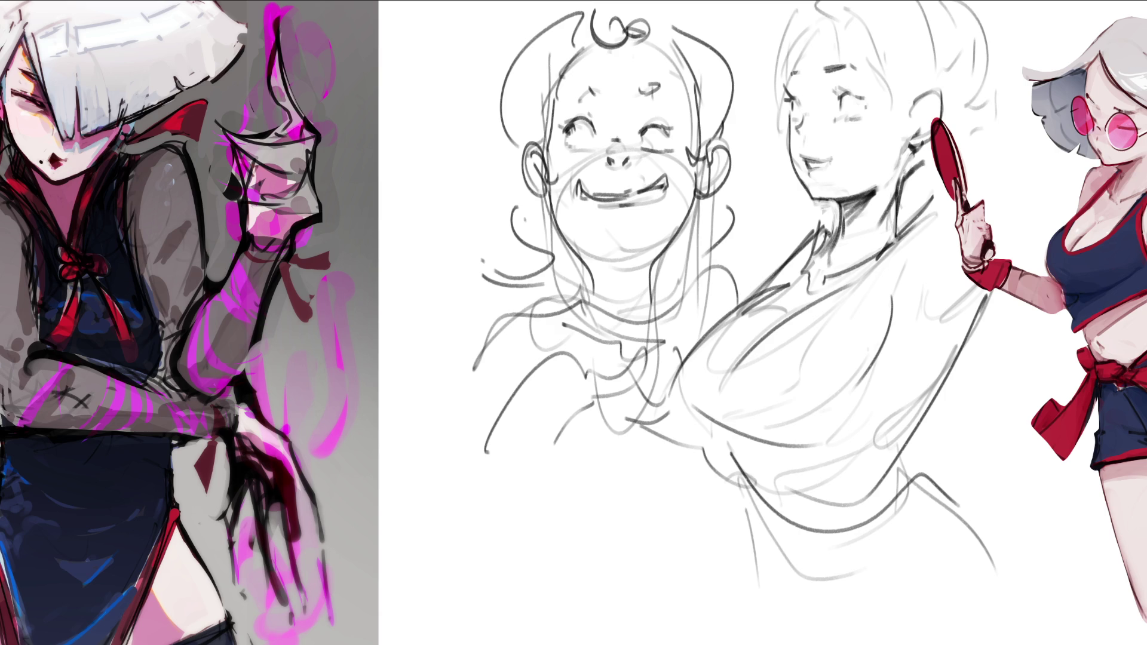
left_click_drag(820, 4, 847, 64)
mouse_move(818, 1)
left_mouse_down()
mouse_move(888, 82)
mouse_move(893, 158)
mouse_move(911, 69)
left_mouse_up()
left_click_drag(825, 24, 786, 84)
left_click_drag(798, 1, 758, 150)
left_click_drag(777, 104, 776, 177)
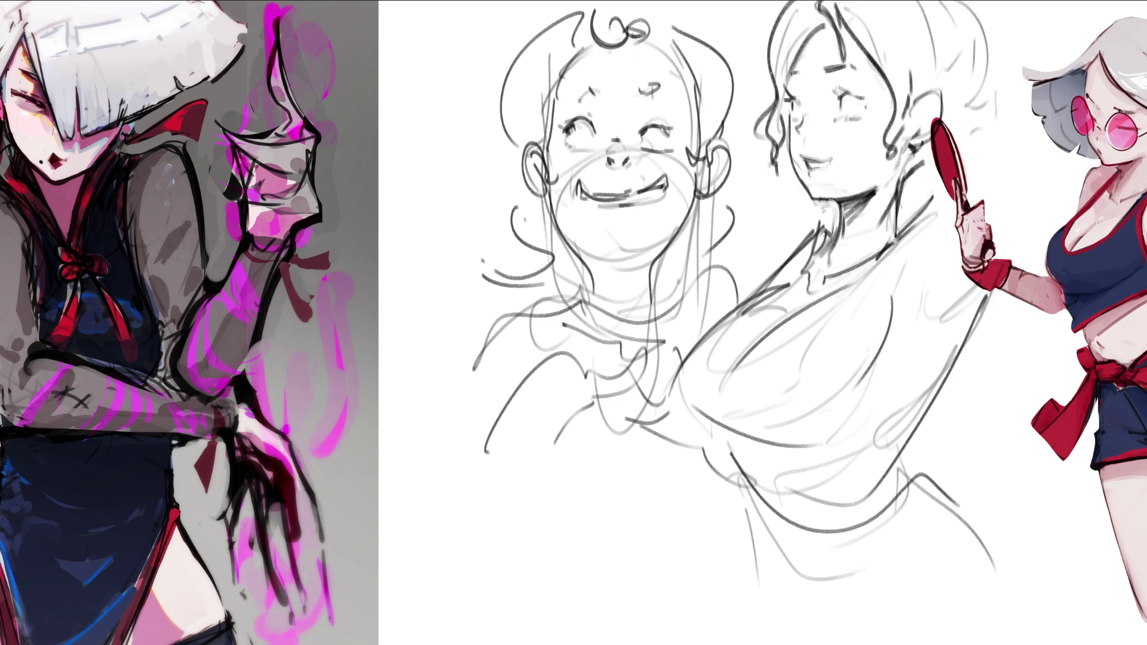
mouse_move(795, 103)
left_mouse_down()
mouse_move(792, 117)
mouse_move(842, 114)
left_mouse_up()
Step: Sketch the hair bun at the back of the right figure's head
mouse_move(908, 1)
left_mouse_down()
mouse_move(923, 89)
mouse_move(954, 64)
left_mouse_up()
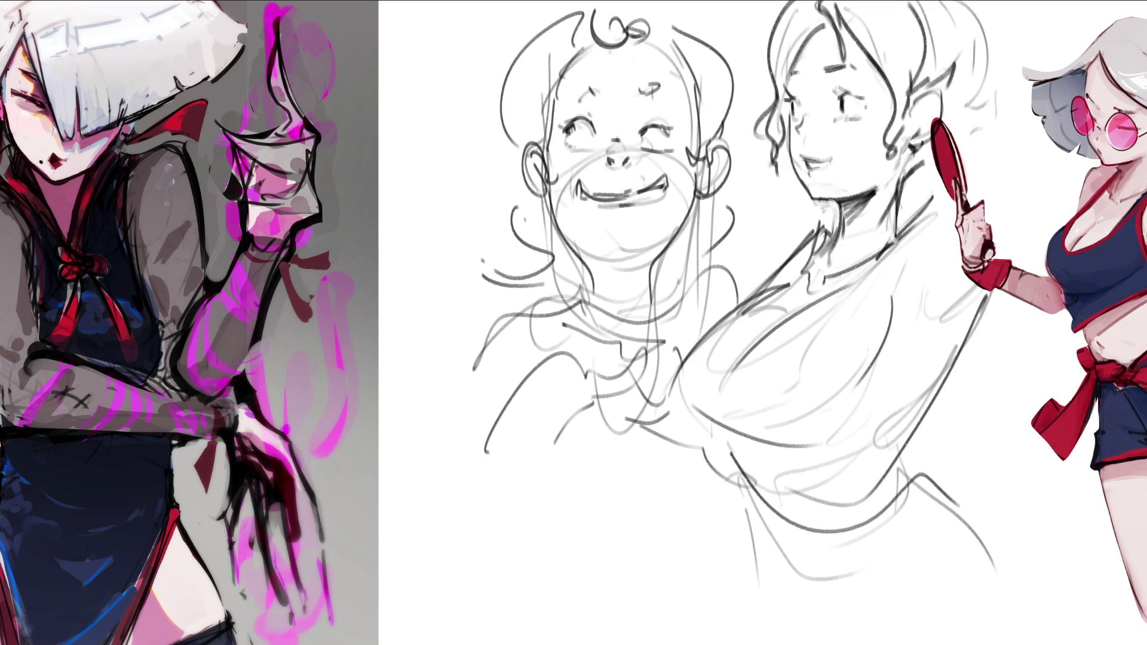
left_click_drag(939, 108, 974, 90)
left_click_drag(983, 1, 1016, 84)
mouse_move(971, 122)
left_mouse_down()
mouse_move(1016, 98)
mouse_move(987, 142)
left_mouse_up()
mouse_move(994, 138)
left_mouse_down()
mouse_move(971, 148)
mouse_move(980, 159)
mouse_move(906, 194)
mouse_move(939, 177)
mouse_move(845, 284)
left_mouse_up()
Step: Redraw the right figure's chest curve and diagonal torso contours
left_click_drag(900, 225, 784, 351)
left_click_drag(862, 276, 767, 373)
left_click_drag(896, 239, 809, 427)
left_click_drag(837, 343, 827, 448)
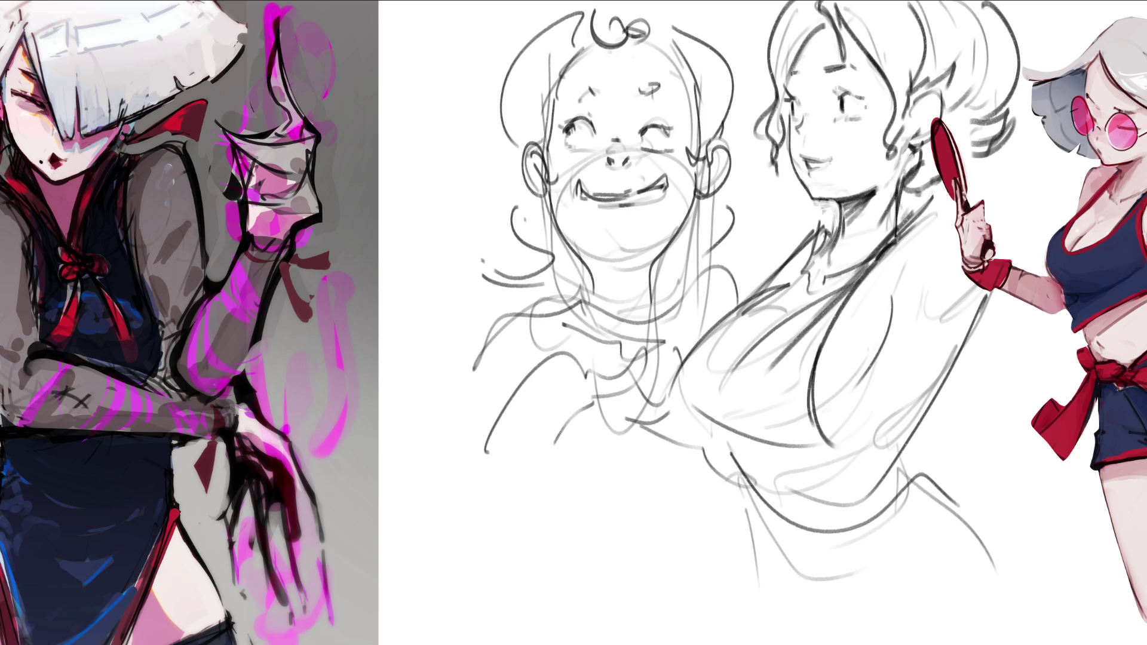
left_click_drag(774, 364, 754, 302)
left_click_drag(826, 220, 735, 323)
mouse_move(780, 263)
left_mouse_down()
mouse_move(708, 457)
mouse_move(827, 472)
left_mouse_up()
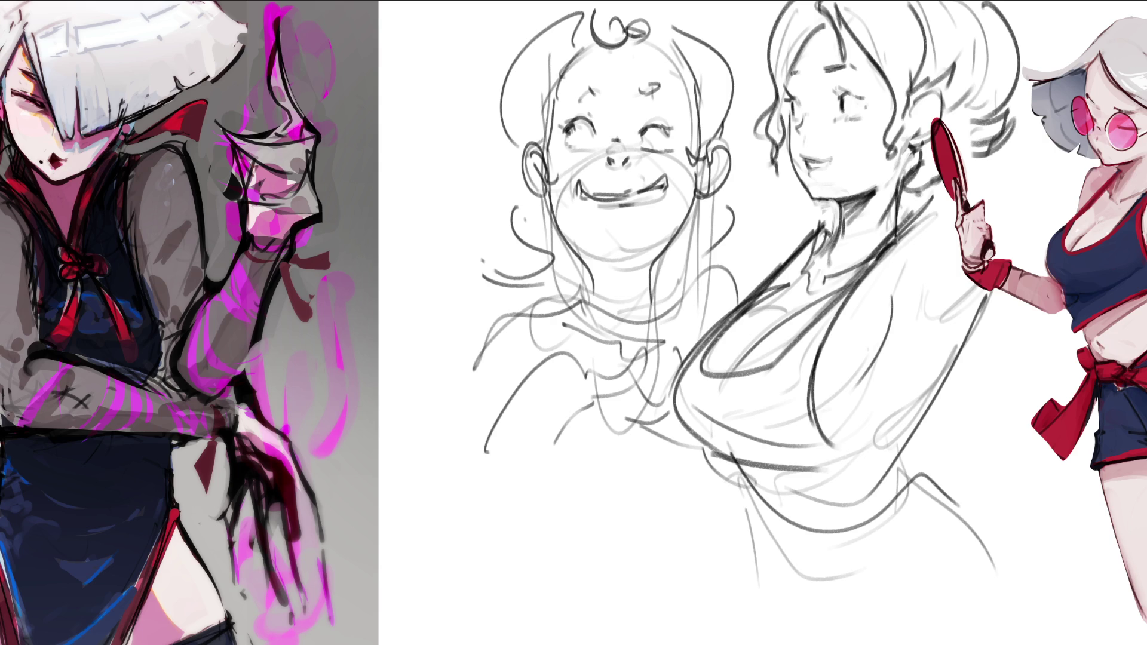
Step: Add and darken the side and lower torso lines
left_click_drag(806, 472, 885, 414)
left_click_drag(883, 354, 864, 429)
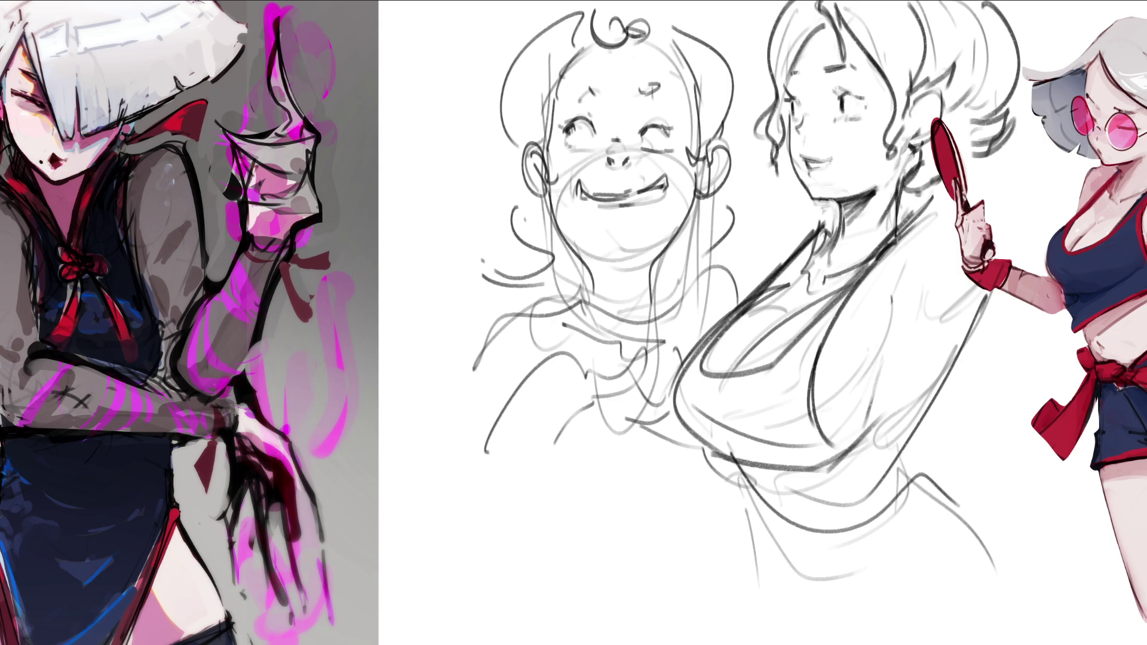
mouse_move(891, 384)
left_mouse_down()
mouse_move(868, 436)
mouse_move(935, 398)
mouse_move(907, 439)
left_mouse_up()
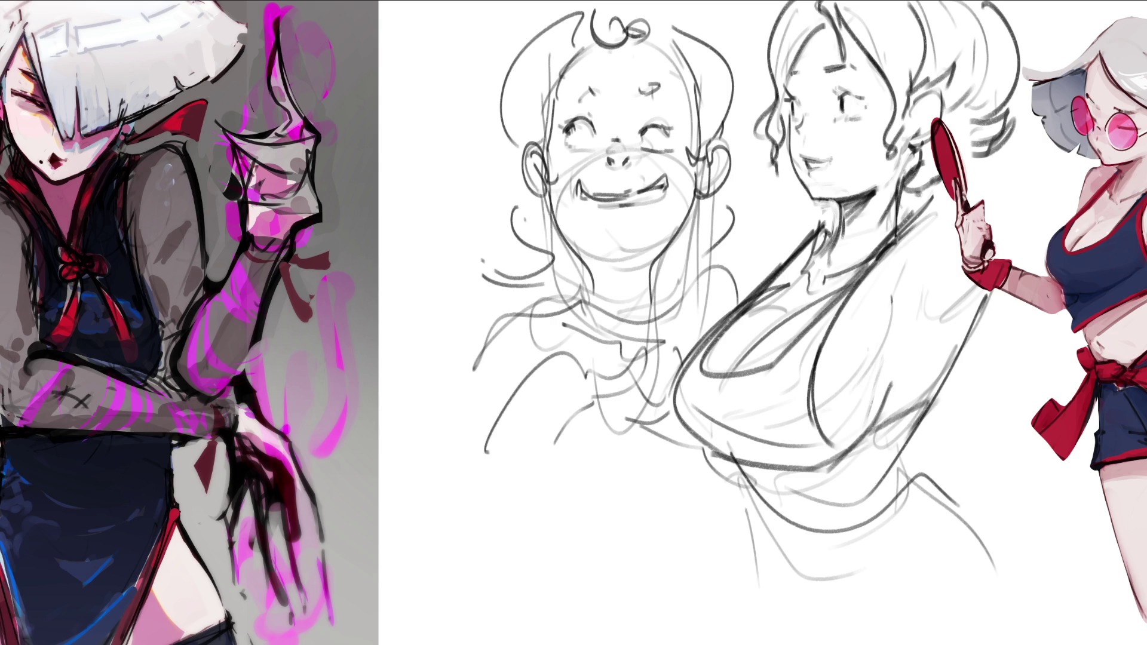
left_click_drag(741, 490, 908, 445)
mouse_move(902, 448)
left_mouse_down()
mouse_move(932, 405)
mouse_move(919, 439)
left_mouse_up()
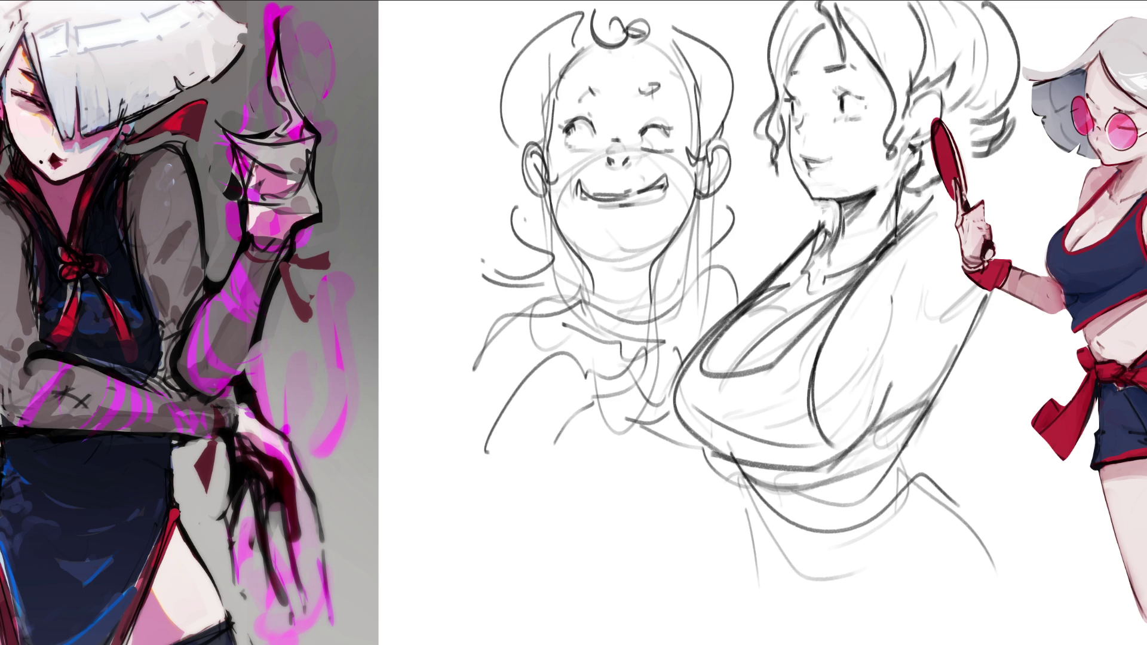
Step: Undo a stray mark near the mouth and darken the eyelid strokes
mouse_move(794, 159)
left_mouse_down()
mouse_move(811, 177)
mouse_move(833, 154)
left_mouse_up()
key("ctrl+z")
key("ctrl+z")
key("ctrl+z")
key("ctrl+z")
mouse_move(836, 100)
left_mouse_down()
mouse_move(864, 97)
mouse_move(855, 91)
left_mouse_up()
left_click_drag(784, 83, 801, 95)
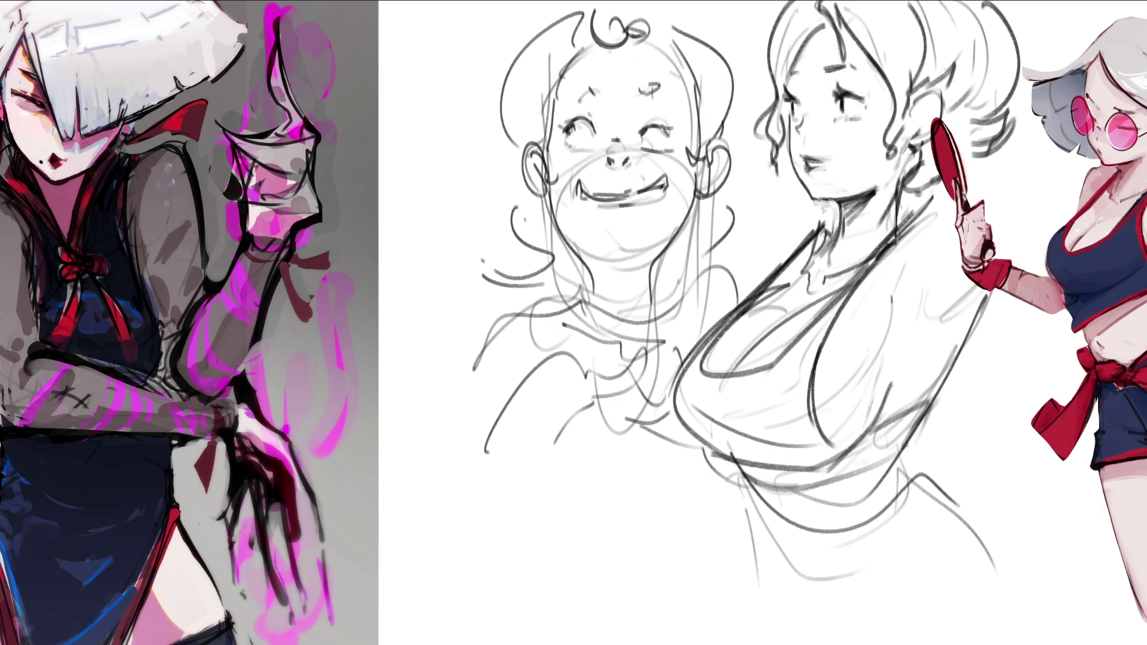
Step: Outline the left edge of the hair with a long curve down the side
left_click_drag(816, 35, 794, 76)
left_click_drag(785, 1, 739, 152)
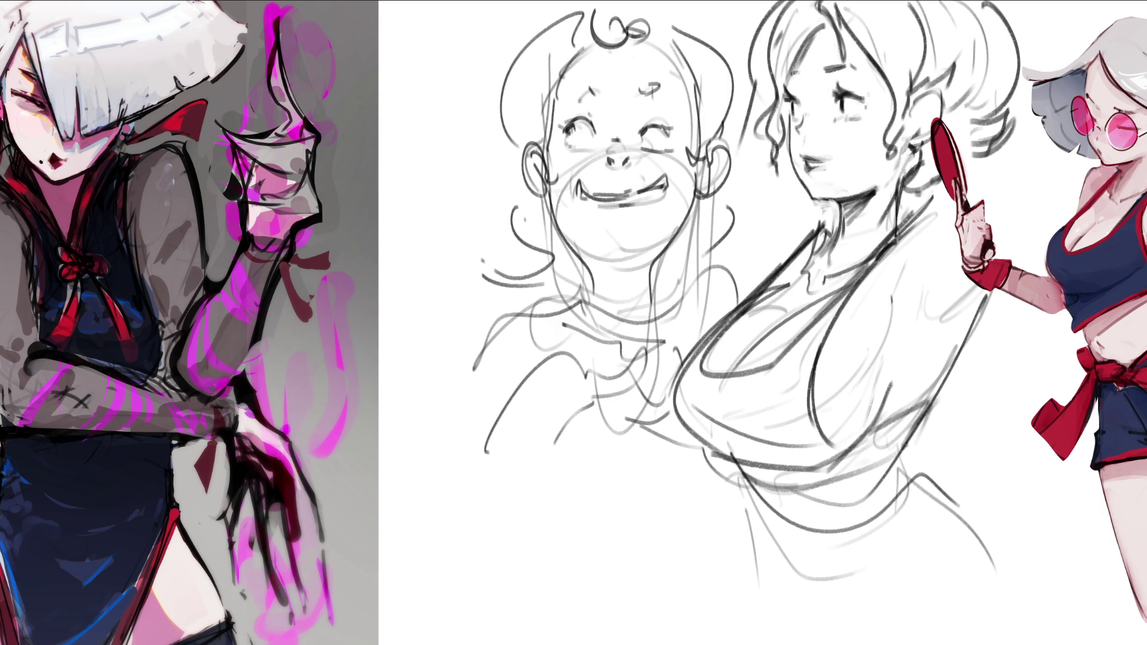
mouse_move(769, 94)
left_mouse_down()
mouse_move(754, 104)
mouse_move(782, 171)
left_mouse_up()
left_click_drag(769, 185, 767, 211)
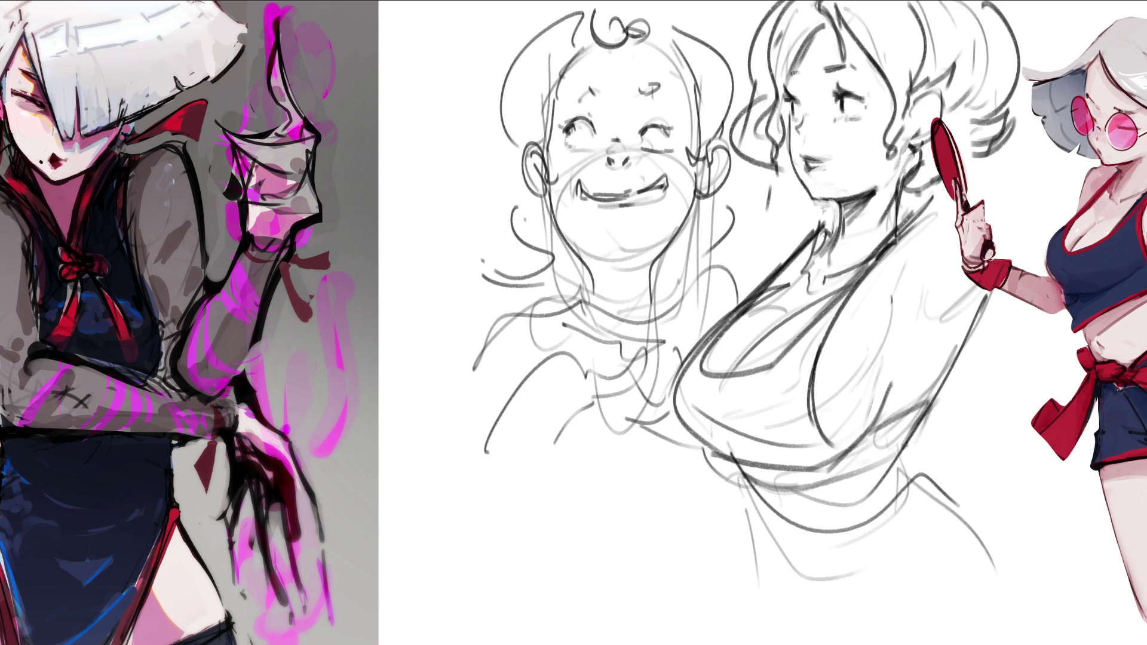
Step: Extend both sides of the torso down to the bottom of the page
mouse_move(995, 280)
left_mouse_down()
mouse_move(911, 478)
mouse_move(975, 644)
left_mouse_up()
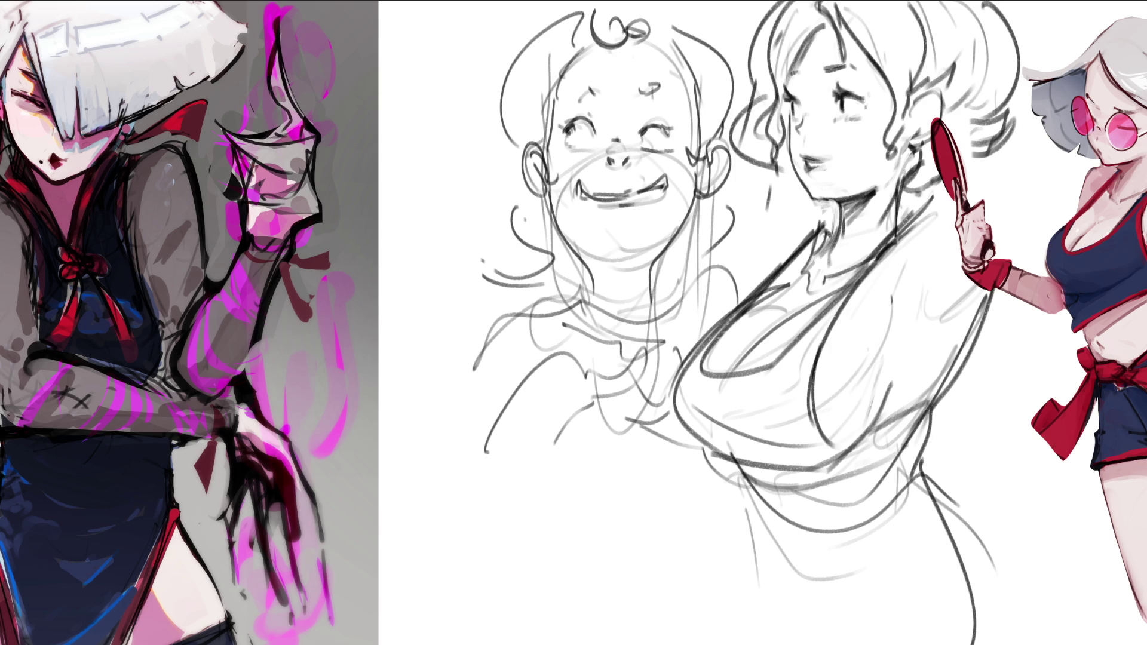
left_click_drag(733, 472, 754, 644)
left_click_drag(935, 484, 1046, 644)
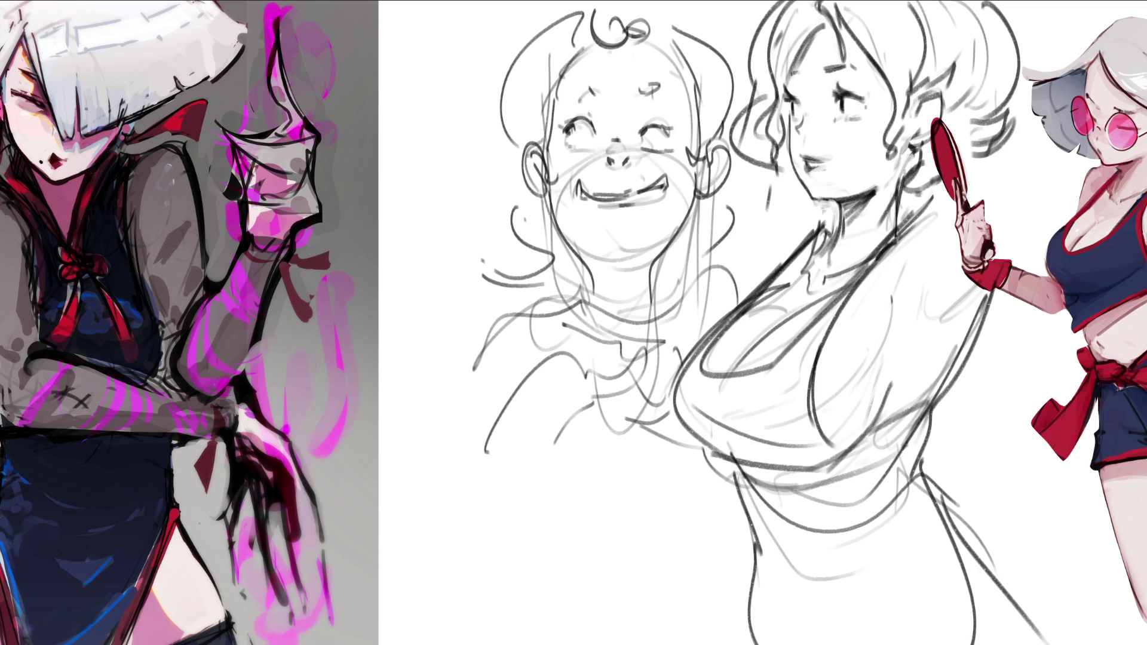
Step: Draw the ear, then try several nose strokes, undoing the rejected ones
left_click_drag(940, 97, 945, 117)
mouse_move(801, 141)
left_mouse_down()
mouse_move(816, 156)
mouse_move(804, 166)
left_mouse_up()
key("ctrl+z")
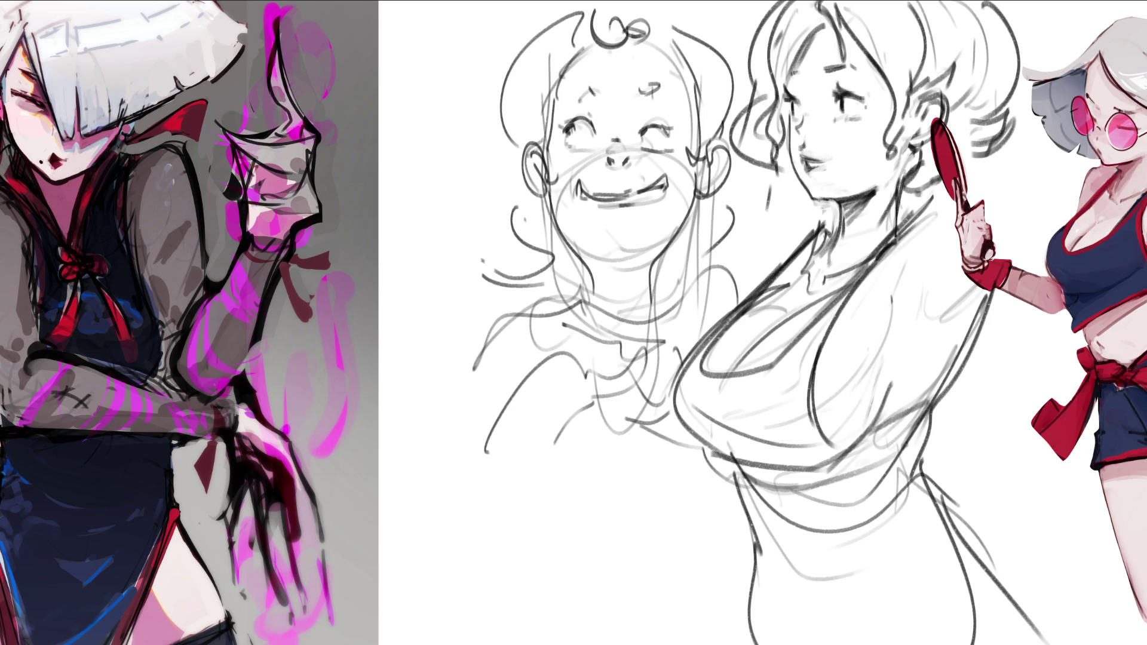
key("ctrl+z")
left_click_drag(785, 130, 795, 170)
key("ctrl+z")
key("ctrl+z")
key("ctrl+z")
left_click_drag(795, 130, 804, 141)
key("ctrl+z")
key("ctrl+z")
left_click_drag(802, 133, 794, 147)
key("ctrl+z")
mouse_move(808, 103)
left_mouse_down()
mouse_move(833, 119)
mouse_move(794, 132)
mouse_move(818, 161)
left_mouse_up()
key("ctrl+z")
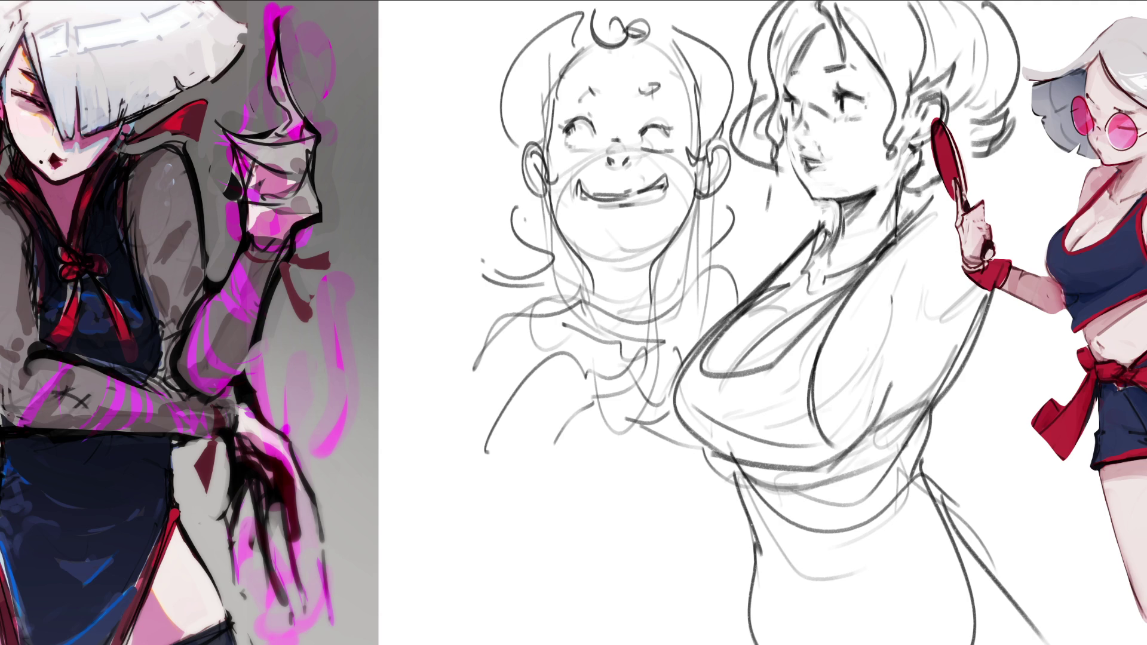
key("ctrl+z")
key("ctrl+z")
Step: Add the eye line, face profile, eyebrow, jaw line and a cheek circle
left_click_drag(802, 77, 796, 100)
left_click_drag(866, 123, 810, 180)
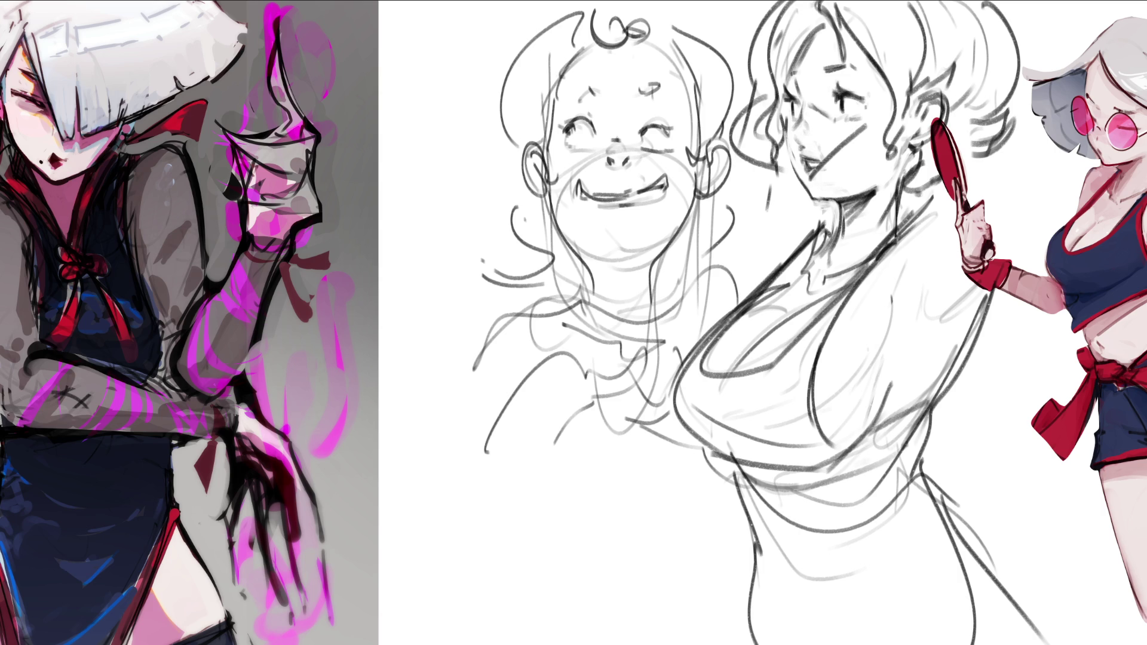
left_click_drag(783, 114, 807, 173)
left_click_drag(872, 71, 858, 116)
left_click_drag(790, 79, 827, 66)
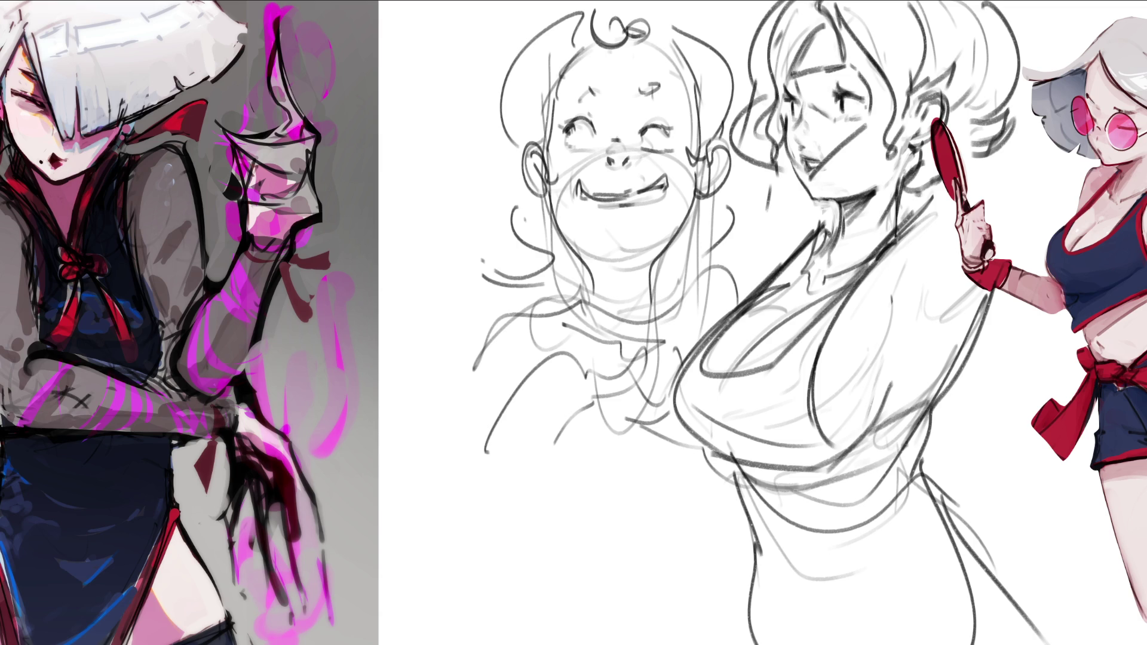
mouse_move(801, 177)
left_mouse_down()
mouse_move(813, 209)
mouse_move(864, 190)
left_mouse_up()
left_click_drag(909, 146, 890, 179)
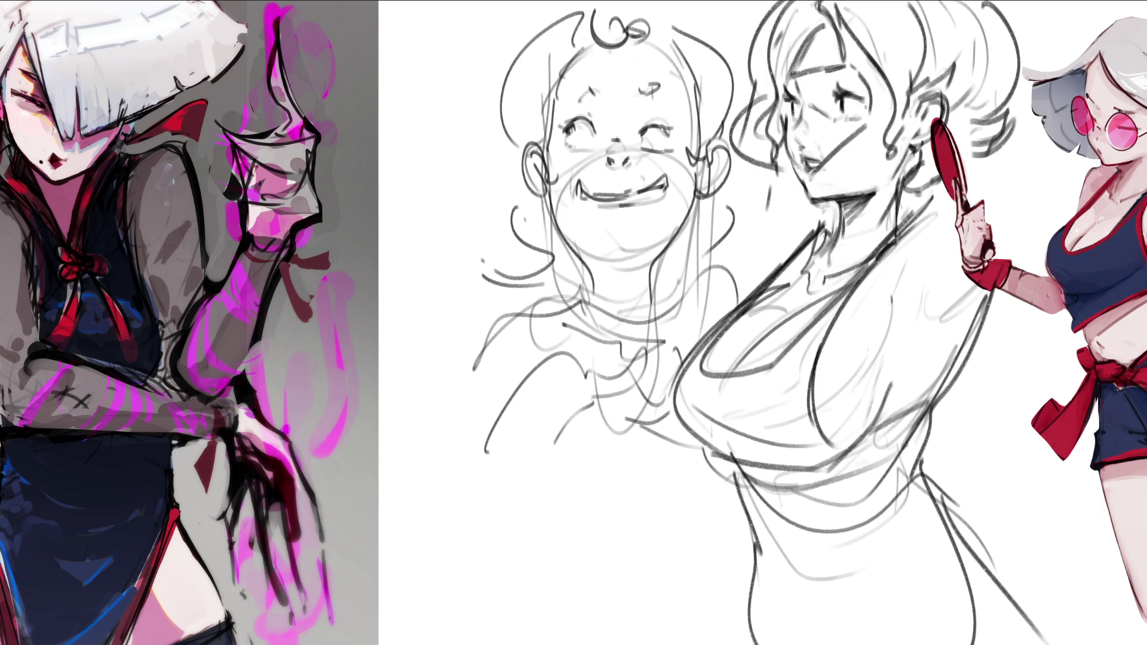
mouse_move(863, 118)
left_mouse_down()
mouse_move(835, 149)
mouse_move(883, 154)
left_mouse_up()
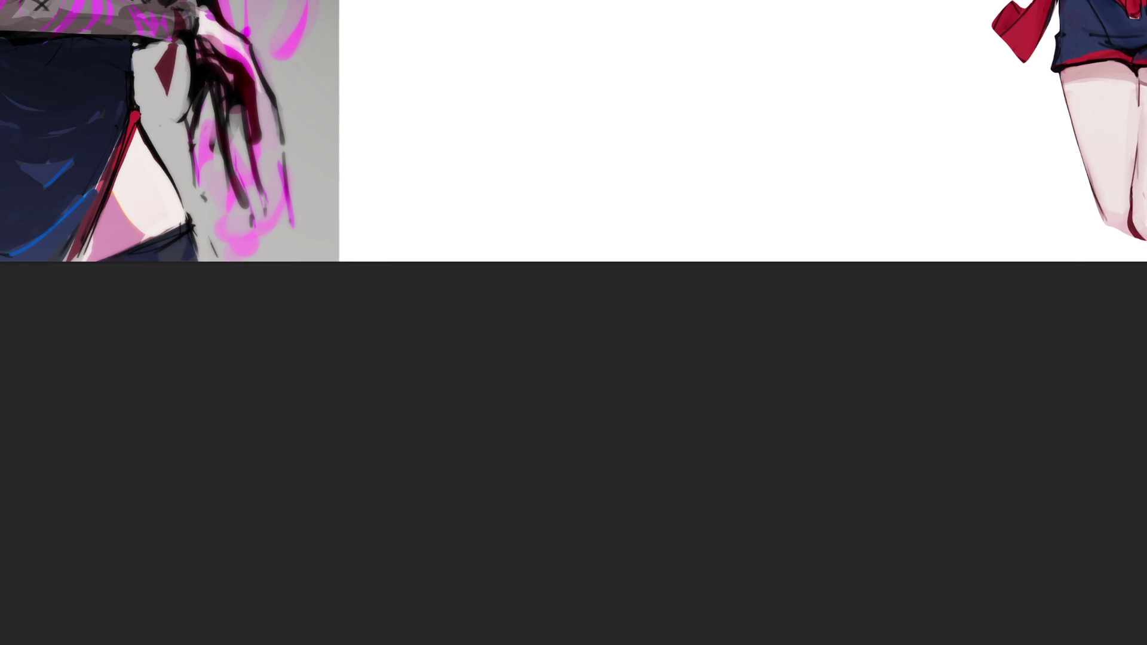
Step: Draw eight long straight practice lines stacked upward, the top ones slanting down to the right
left_click_drag(367, 243, 924, 251)
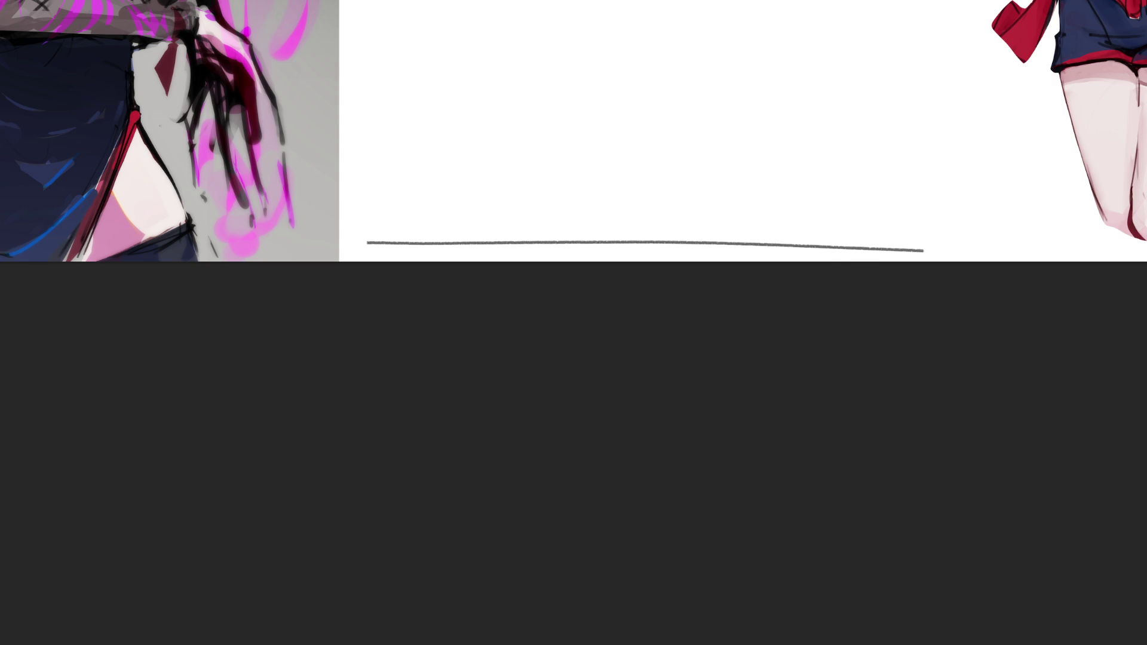
left_click_drag(370, 237, 984, 241)
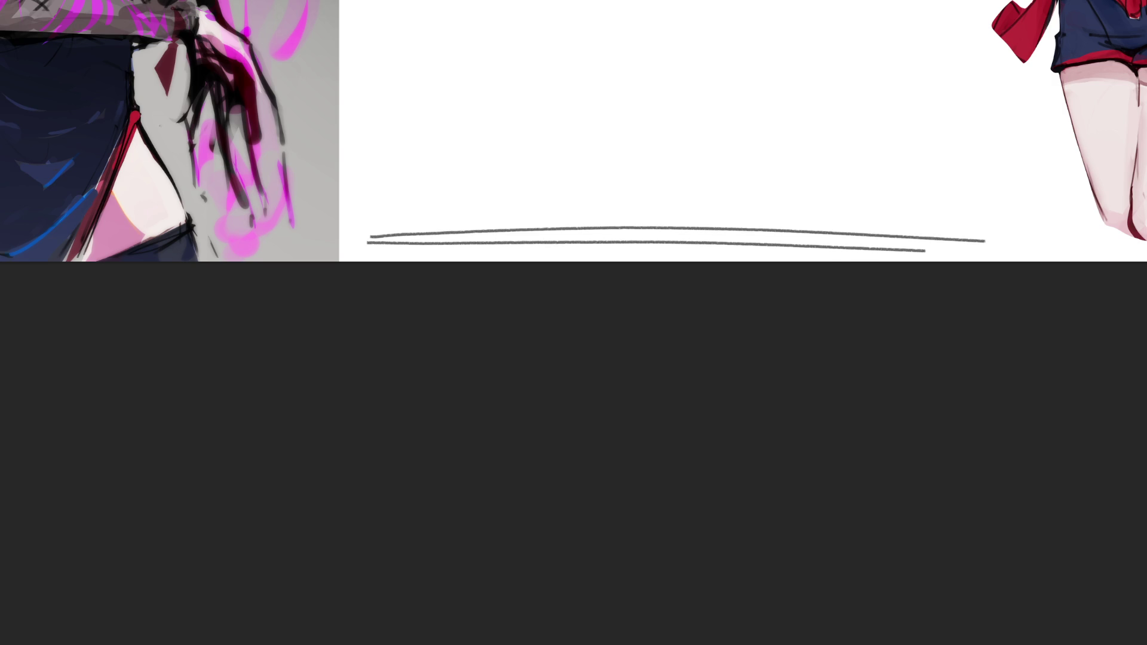
left_click_drag(379, 228, 950, 208)
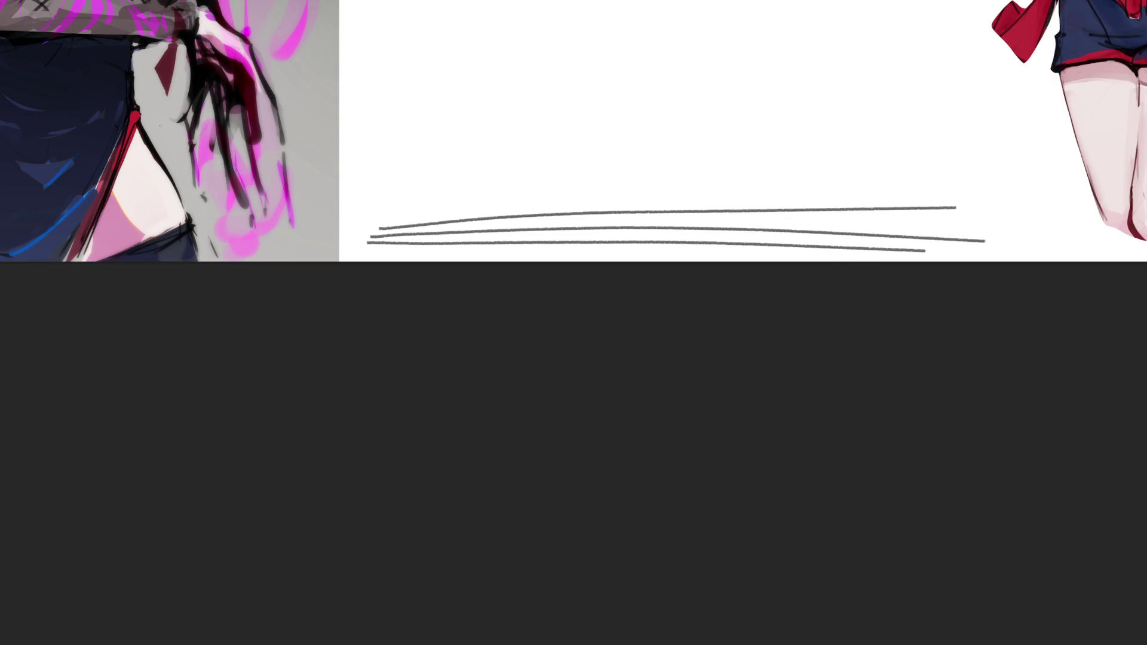
left_click_drag(404, 211, 951, 183)
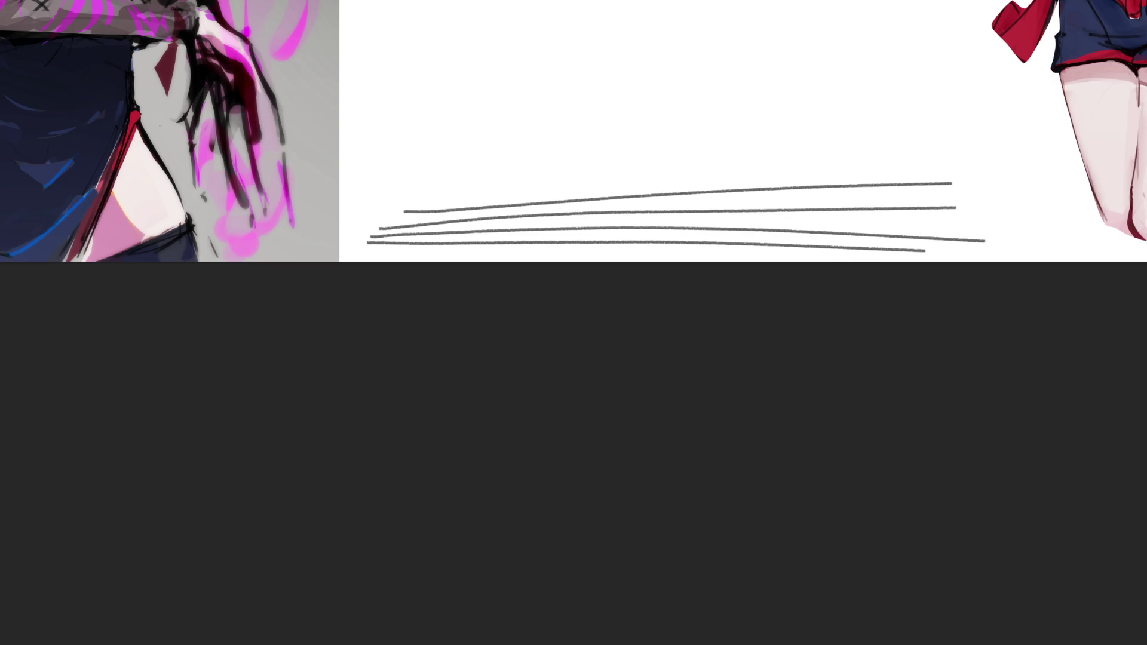
mouse_move(421, 200)
left_mouse_down()
mouse_move(610, 171)
mouse_move(953, 158)
left_mouse_up()
left_click_drag(470, 167, 944, 131)
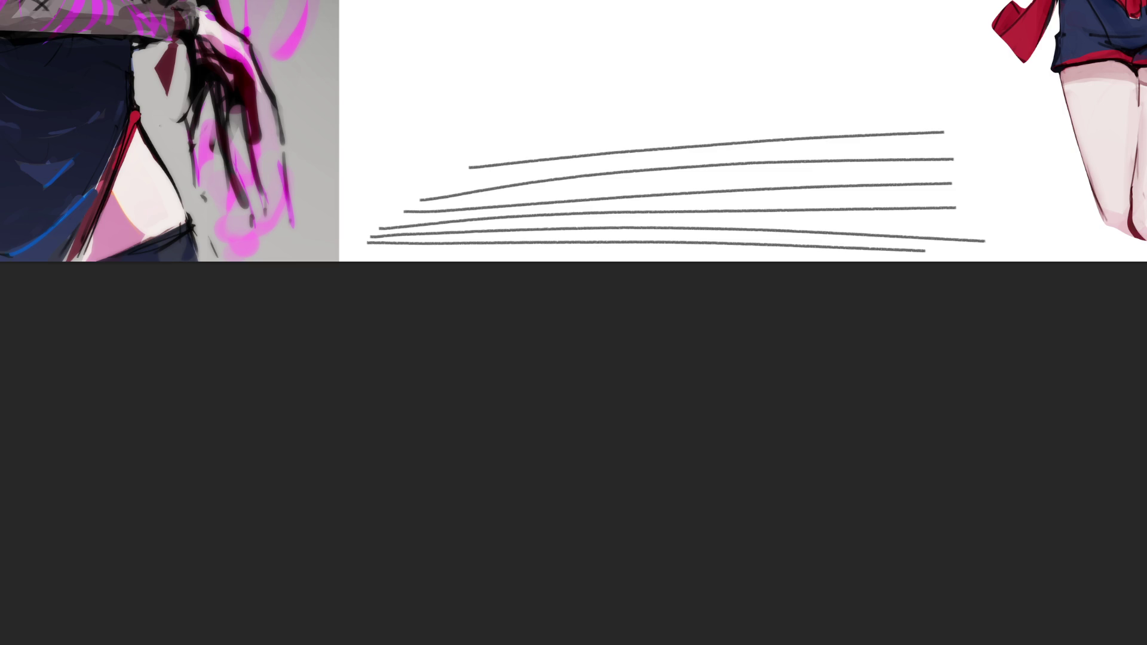
left_click_drag(431, 58, 929, 123)
left_click_drag(445, 41, 1055, 132)
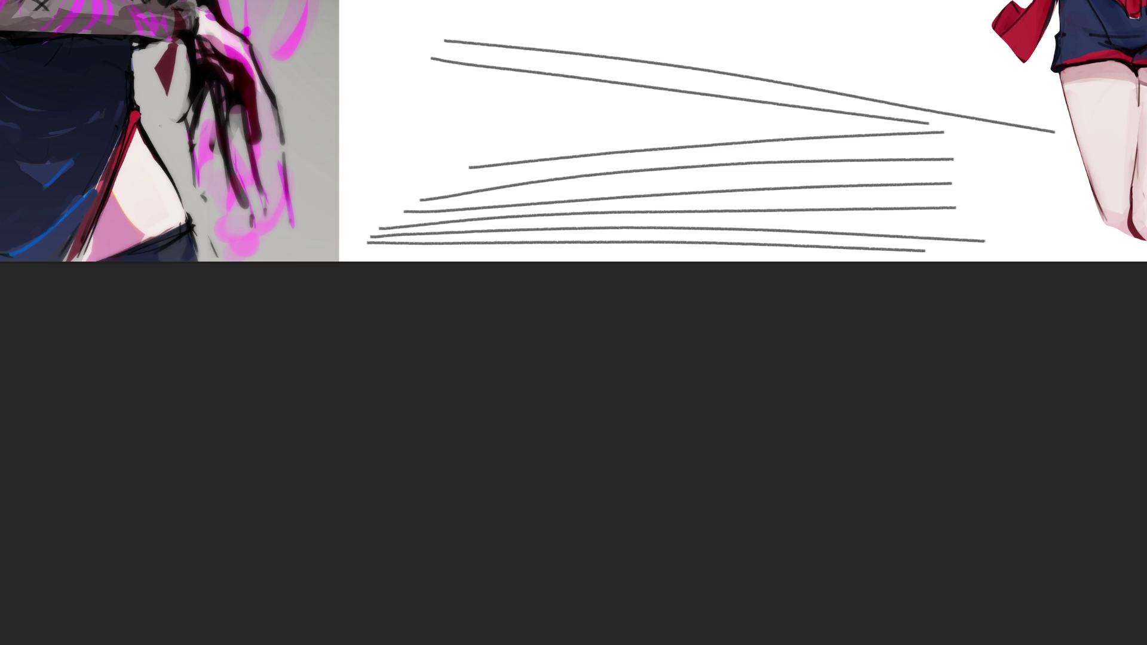
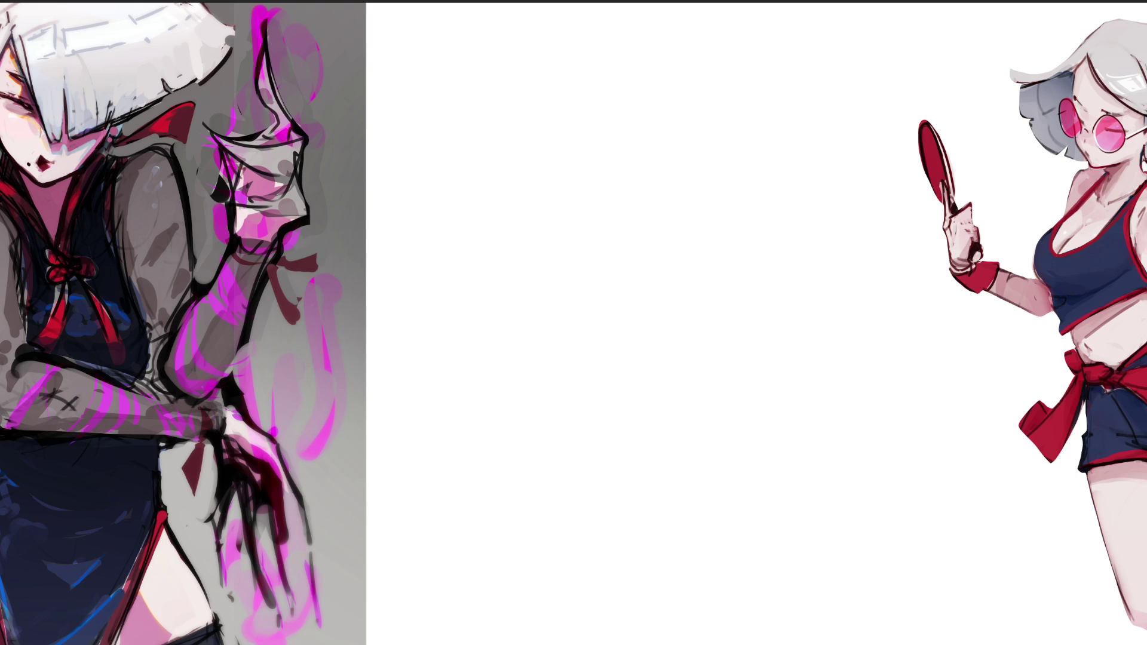
Step: Sketch the figure's head outline with loose grey strokes, adding curls beside it
mouse_move(561, 77)
left_mouse_down()
mouse_move(564, 41)
mouse_move(595, 27)
mouse_move(610, 47)
left_mouse_up()
left_click_drag(616, 56, 615, 75)
mouse_move(563, 19)
left_mouse_down()
mouse_move(544, 75)
mouse_move(603, 29)
mouse_move(623, 62)
left_mouse_up()
mouse_move(626, 71)
left_mouse_down()
mouse_move(619, 94)
mouse_move(550, 124)
left_mouse_up()
left_click_drag(604, 25, 550, 107)
left_click_drag(605, 23, 627, 43)
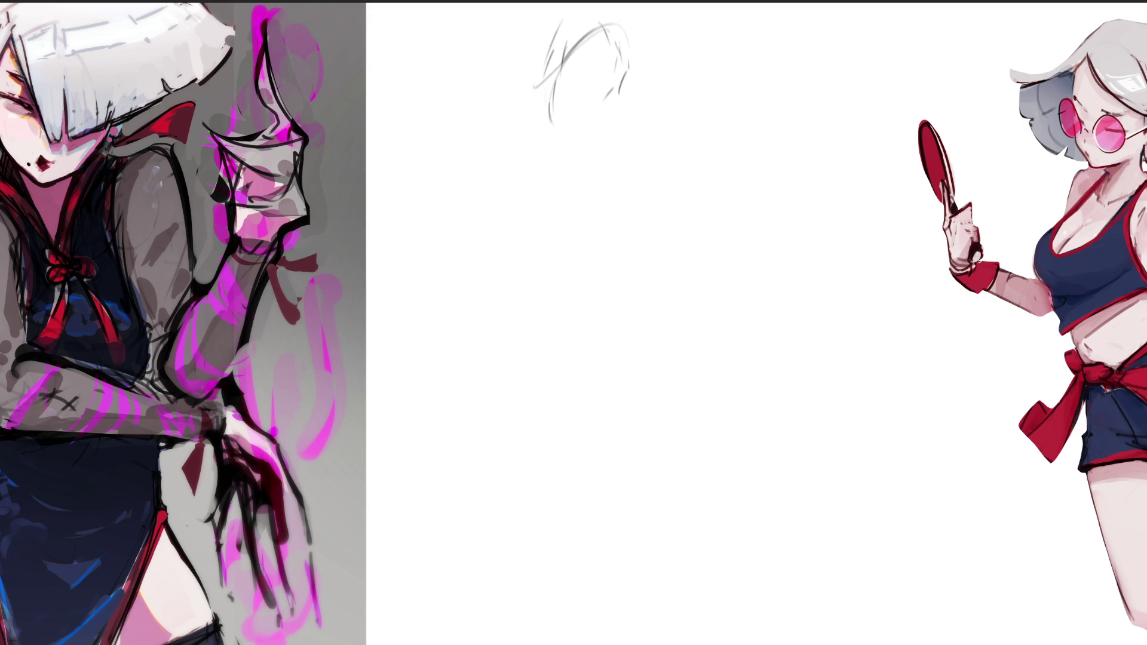
left_click_drag(610, 99, 629, 94)
left_click_drag(575, 125, 588, 152)
mouse_move(555, 121)
left_mouse_down()
mouse_move(571, 149)
mouse_move(654, 123)
left_mouse_up()
left_click_drag(621, 154, 596, 169)
mouse_move(665, 60)
left_mouse_down()
mouse_move(656, 99)
mouse_move(660, 75)
left_mouse_up()
mouse_move(628, 75)
left_mouse_down()
mouse_move(657, 60)
mouse_move(651, 103)
left_mouse_up()
left_click_drag(609, 147, 653, 96)
mouse_move(638, 125)
left_mouse_down()
mouse_move(667, 67)
mouse_move(660, 81)
left_mouse_up()
left_click_drag(602, 156, 622, 177)
left_click_drag(639, 148, 625, 177)
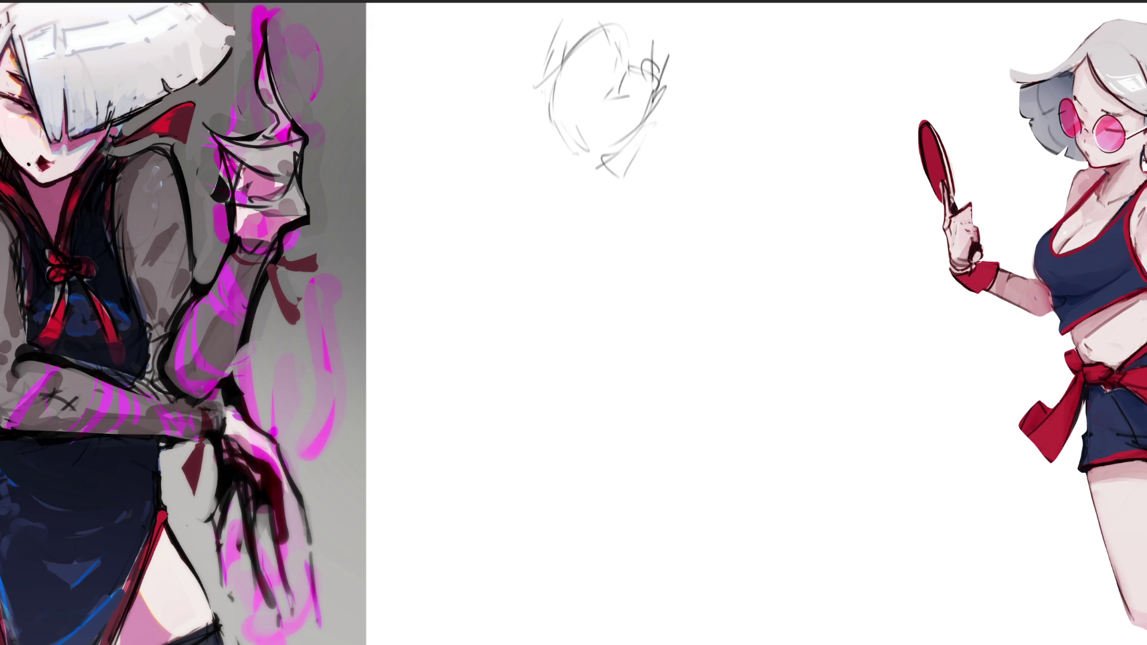
mouse_move(671, 78)
left_mouse_down()
mouse_move(650, 159)
mouse_move(669, 99)
left_mouse_up()
left_click_drag(657, 54, 679, 93)
left_click_drag(646, 12, 649, 29)
left_click_drag(649, 30, 670, 107)
Step: Add flowing hair lines right of the head and rough in the shoulders and arms
left_click_drag(686, 18, 696, 164)
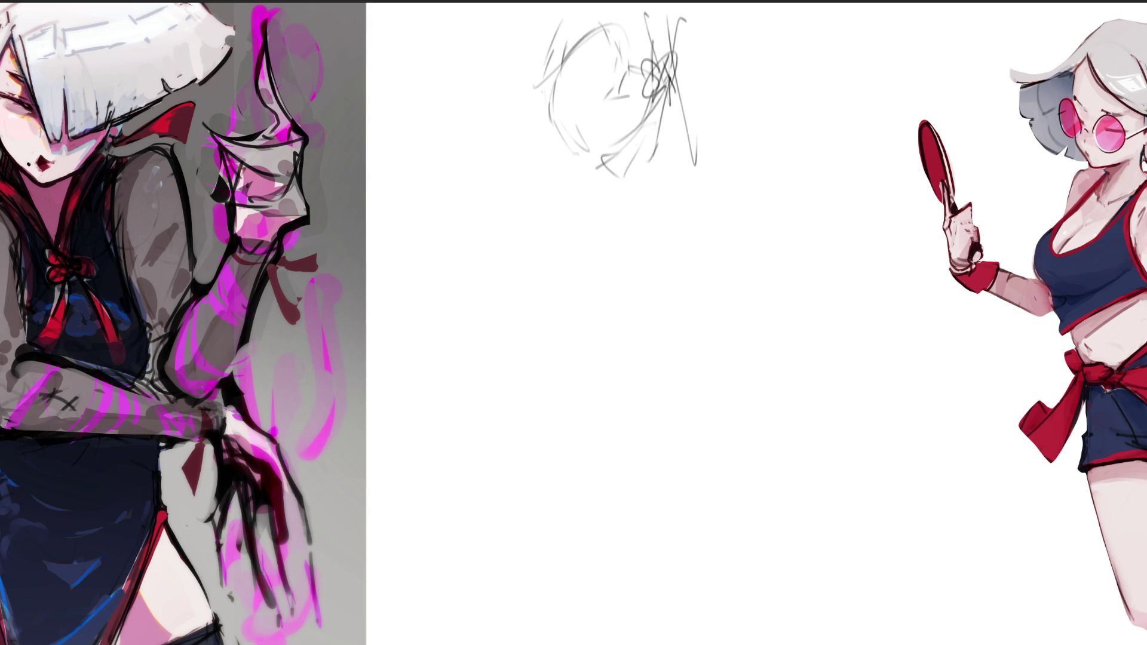
left_click_drag(665, 80, 714, 182)
mouse_move(716, 47)
left_mouse_down()
mouse_move(736, 134)
mouse_move(702, 179)
left_mouse_up()
left_click_drag(728, 182, 769, 201)
mouse_move(778, 144)
left_mouse_down()
mouse_move(780, 211)
mouse_move(741, 197)
left_mouse_up()
mouse_move(713, 154)
left_mouse_down()
mouse_move(766, 175)
mouse_move(726, 185)
left_mouse_up()
left_click_drag(762, 146, 663, 224)
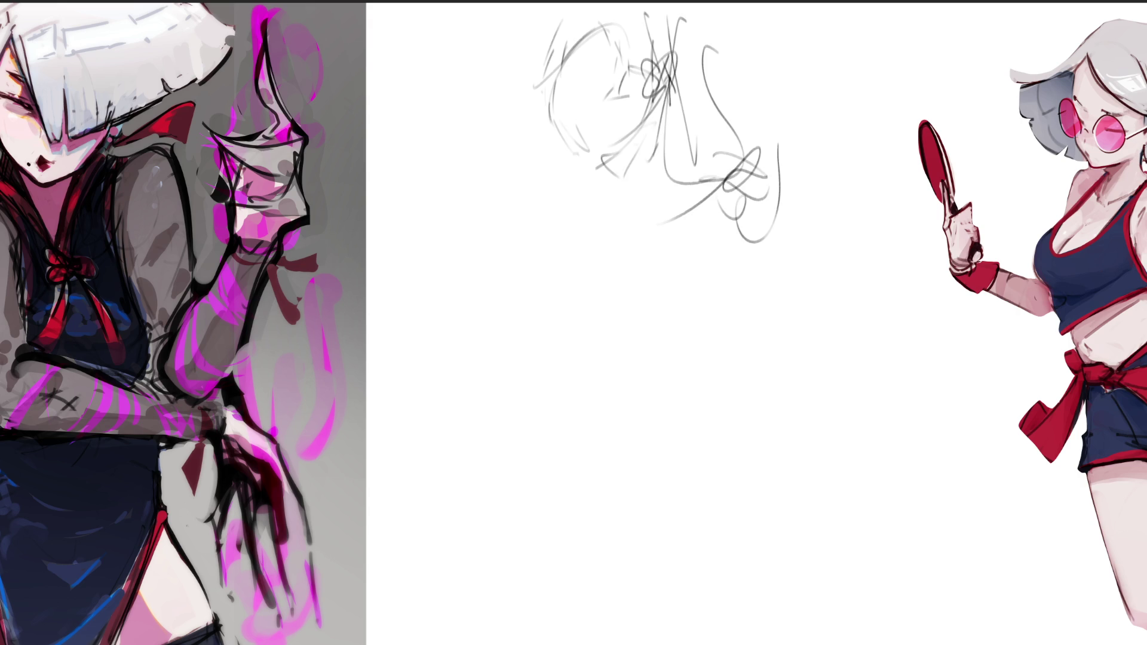
left_click_drag(548, 124, 560, 137)
mouse_move(577, 135)
left_mouse_down()
mouse_move(553, 165)
mouse_move(538, 245)
left_mouse_up()
left_click_drag(581, 168, 530, 260)
mouse_move(609, 166)
left_mouse_down()
mouse_move(554, 242)
mouse_move(481, 295)
left_mouse_up()
Step: Rough in the lower-left body lines and the torso's V shape
mouse_move(601, 194)
left_mouse_down()
mouse_move(508, 275)
mouse_move(520, 293)
left_mouse_up()
mouse_move(640, 236)
left_mouse_down()
mouse_move(544, 284)
mouse_move(545, 323)
left_mouse_up()
mouse_move(603, 204)
left_mouse_down()
mouse_move(538, 322)
mouse_move(509, 332)
left_mouse_up()
left_click_drag(666, 228, 547, 325)
left_click_drag(694, 148, 586, 235)
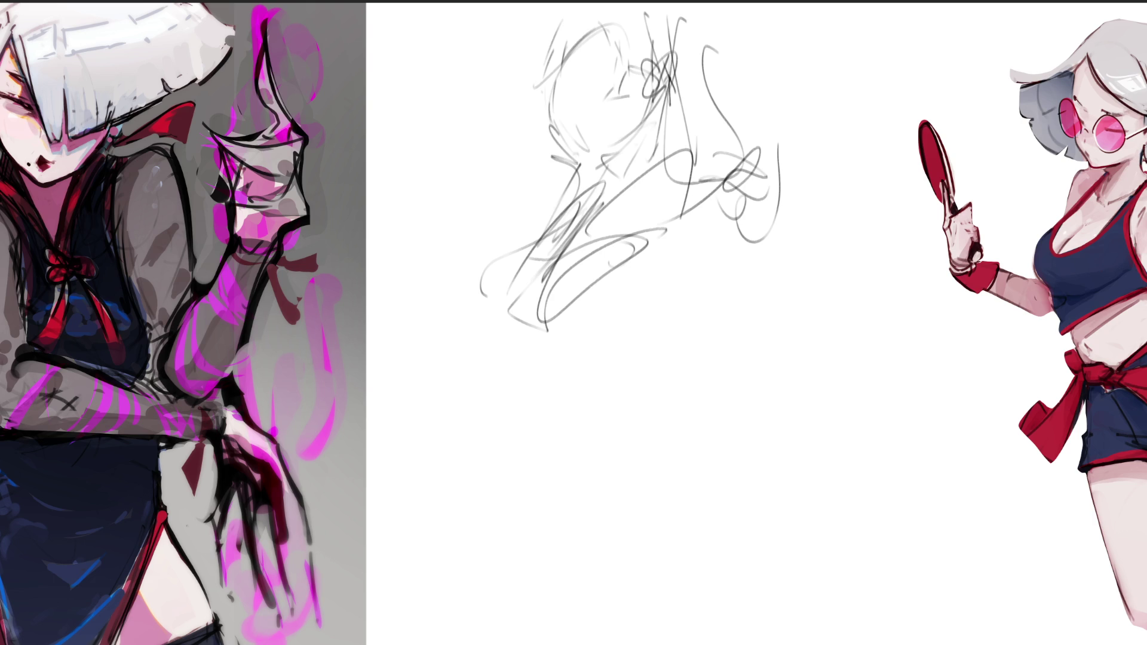
left_click_drag(642, 260, 678, 218)
left_click_drag(708, 184, 684, 245)
left_click_drag(735, 170, 705, 230)
mouse_move(648, 242)
left_mouse_down()
mouse_move(670, 228)
mouse_move(720, 337)
left_mouse_up()
left_click_drag(720, 338, 744, 166)
Step: Extend the body down to the hips with middle and lower-body hatching lines
left_click_drag(744, 238, 681, 314)
mouse_move(732, 317)
left_mouse_down()
mouse_move(475, 445)
mouse_move(747, 306)
left_mouse_up()
left_click_drag(624, 363, 547, 412)
mouse_move(741, 315)
left_mouse_down()
mouse_move(584, 450)
mouse_move(509, 454)
left_mouse_up()
left_click_drag(557, 369, 529, 469)
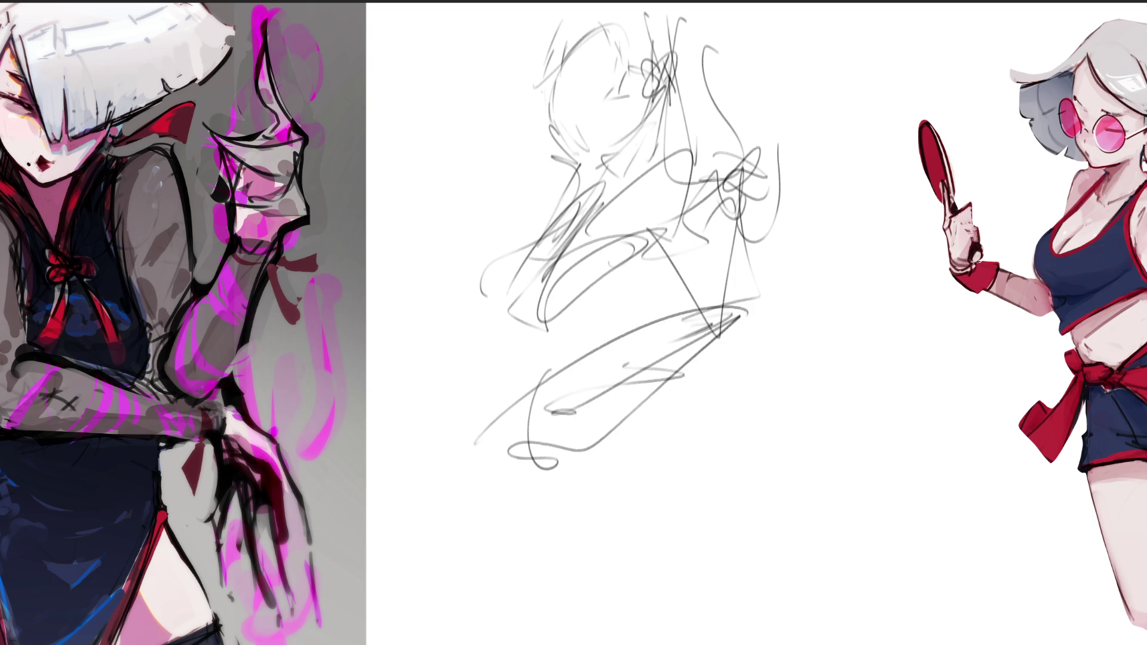
left_click_drag(591, 294, 551, 389)
mouse_move(636, 238)
left_mouse_down()
mouse_move(511, 347)
mouse_move(519, 338)
left_mouse_up()
left_click_drag(581, 313, 555, 381)
left_click_drag(562, 333, 535, 409)
left_click_drag(682, 253, 564, 350)
left_click_drag(649, 391, 505, 487)
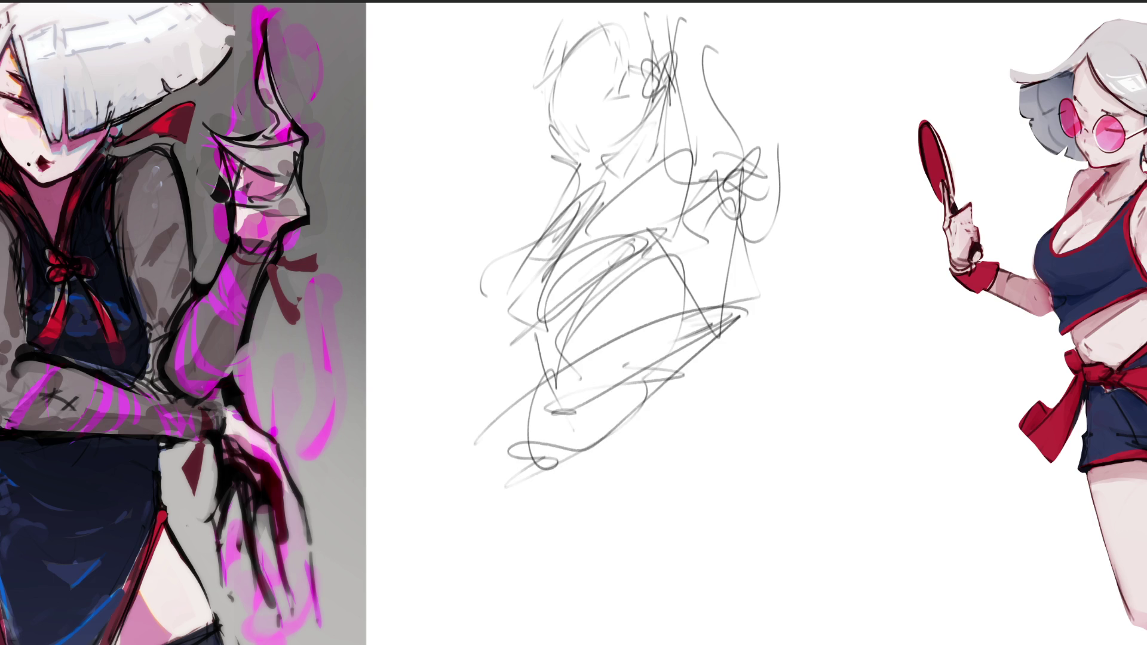
left_click_drag(731, 370, 547, 457)
left_click_drag(732, 244, 724, 373)
left_click_drag(752, 322, 499, 469)
mouse_move(755, 344)
left_mouse_down()
mouse_move(595, 436)
mouse_move(468, 481)
mouse_move(517, 507)
left_mouse_up()
Step: Sketch the legs at lower left and lower right with a ground line beneath
left_click_drag(513, 526, 600, 478)
left_click_drag(529, 497, 611, 560)
left_click_drag(626, 443, 579, 558)
left_click_drag(698, 390, 598, 478)
mouse_move(657, 420)
left_mouse_down()
mouse_move(727, 482)
mouse_move(588, 555)
left_mouse_up()
left_click_drag(764, 501, 564, 558)
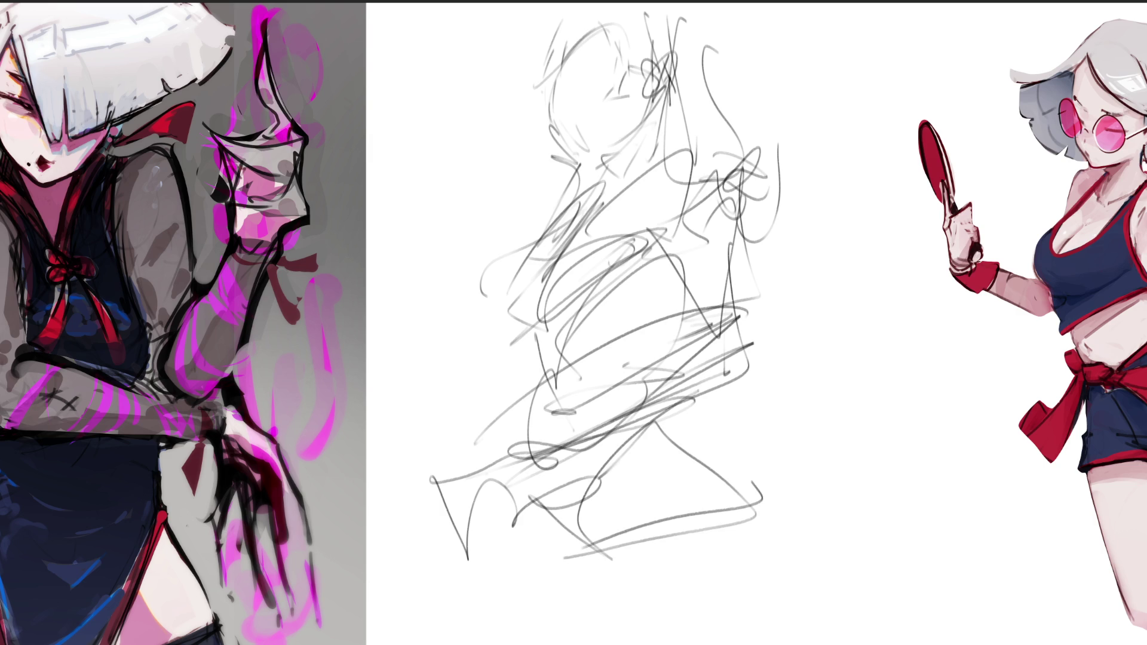
left_click_drag(677, 411, 800, 460)
left_click_drag(682, 374, 827, 466)
mouse_move(827, 469)
left_mouse_down()
mouse_move(622, 529)
mouse_move(774, 496)
left_mouse_up()
left_click_drag(848, 446, 802, 596)
left_click_drag(823, 525, 756, 628)
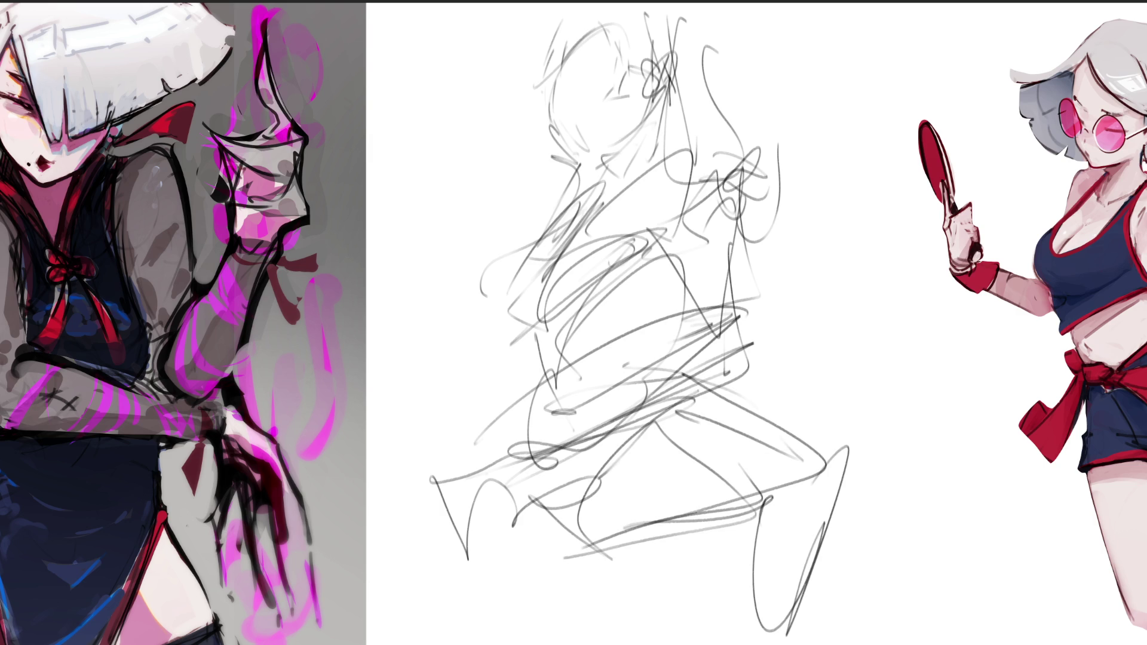
left_click_drag(764, 502, 565, 549)
mouse_move(548, 510)
left_mouse_down()
mouse_move(571, 631)
mouse_move(731, 599)
left_mouse_up()
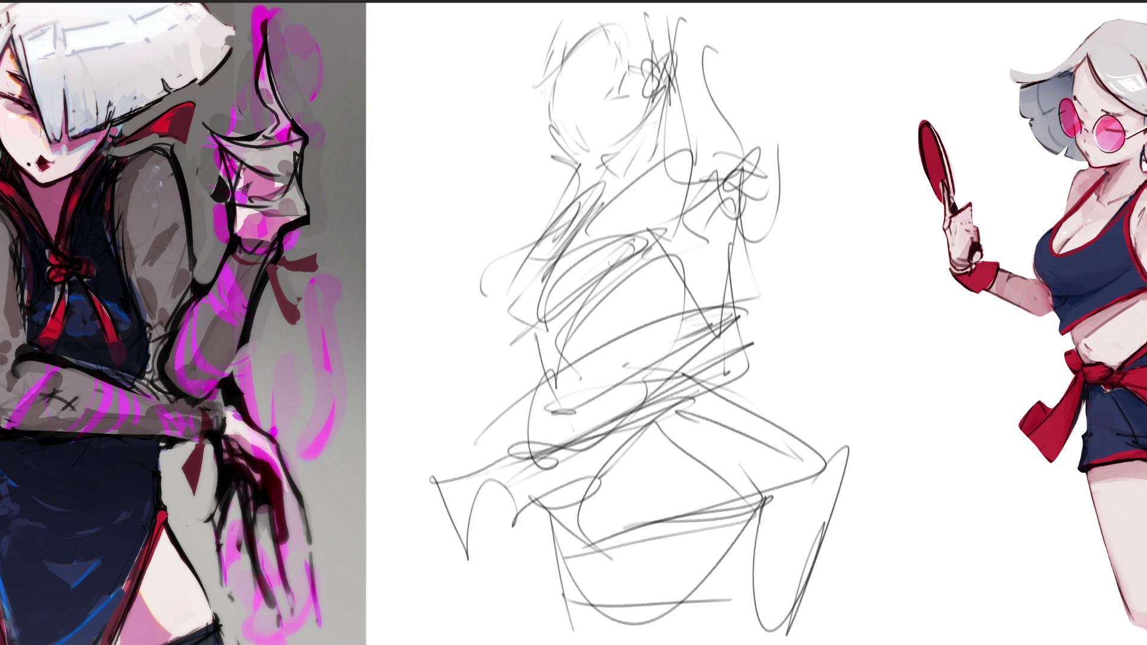
Step: Scale the rough sketch down and move it upward with a Ctrl+T transform
key("ctrl+t")
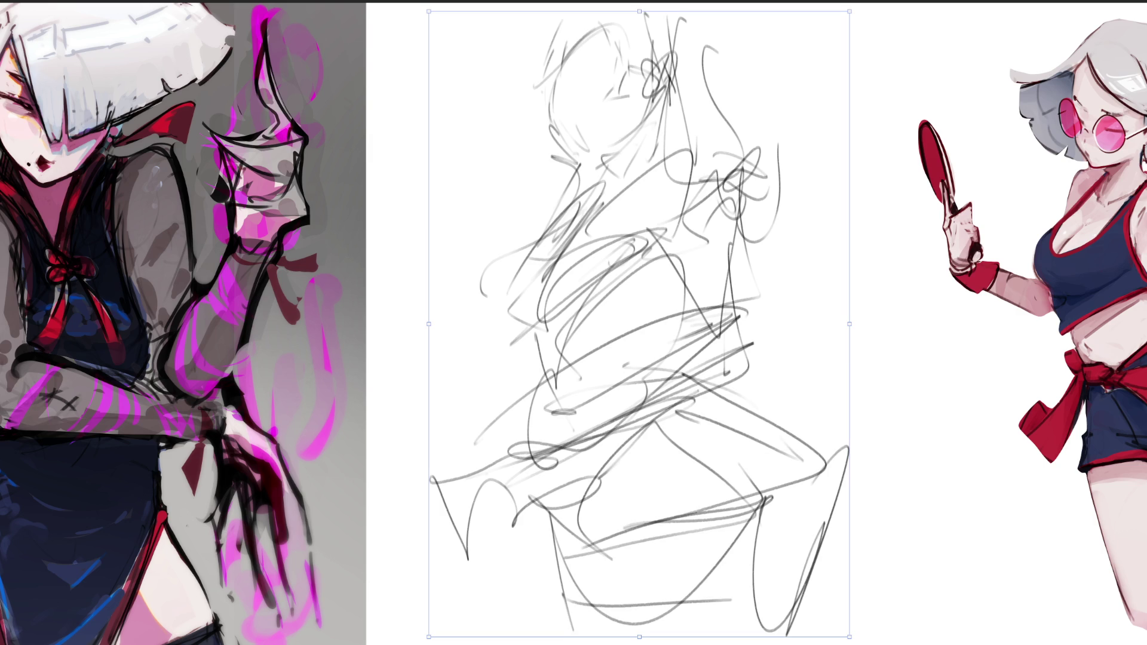
left_click_drag(849, 10, 722, 195)
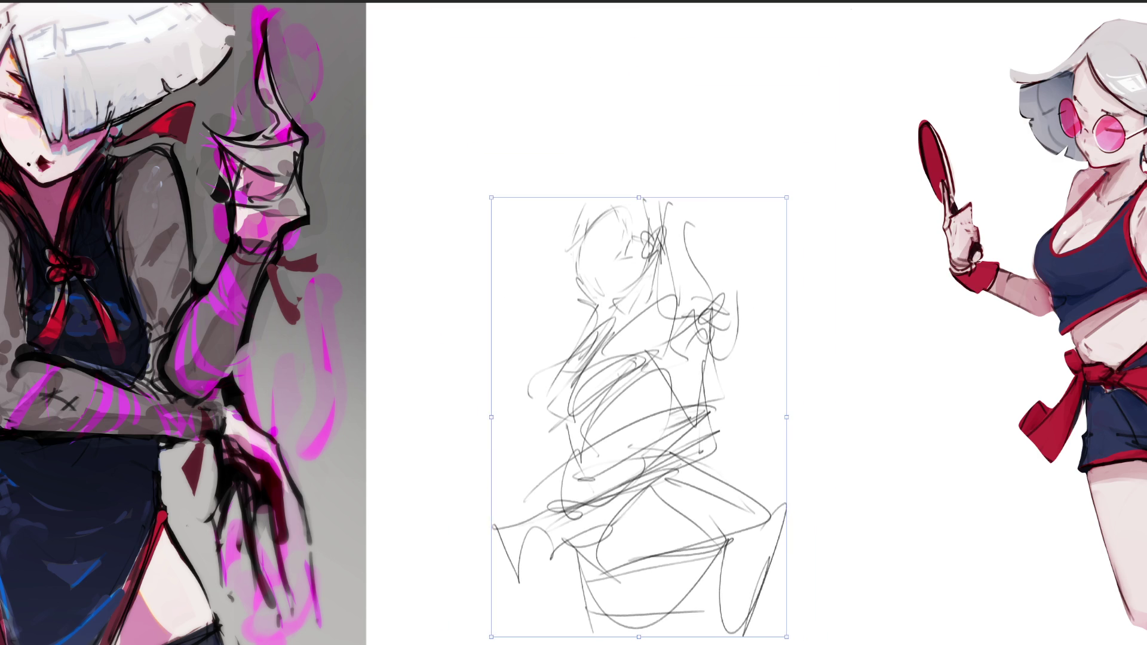
left_click_drag(606, 419, 617, 249)
key("Return")
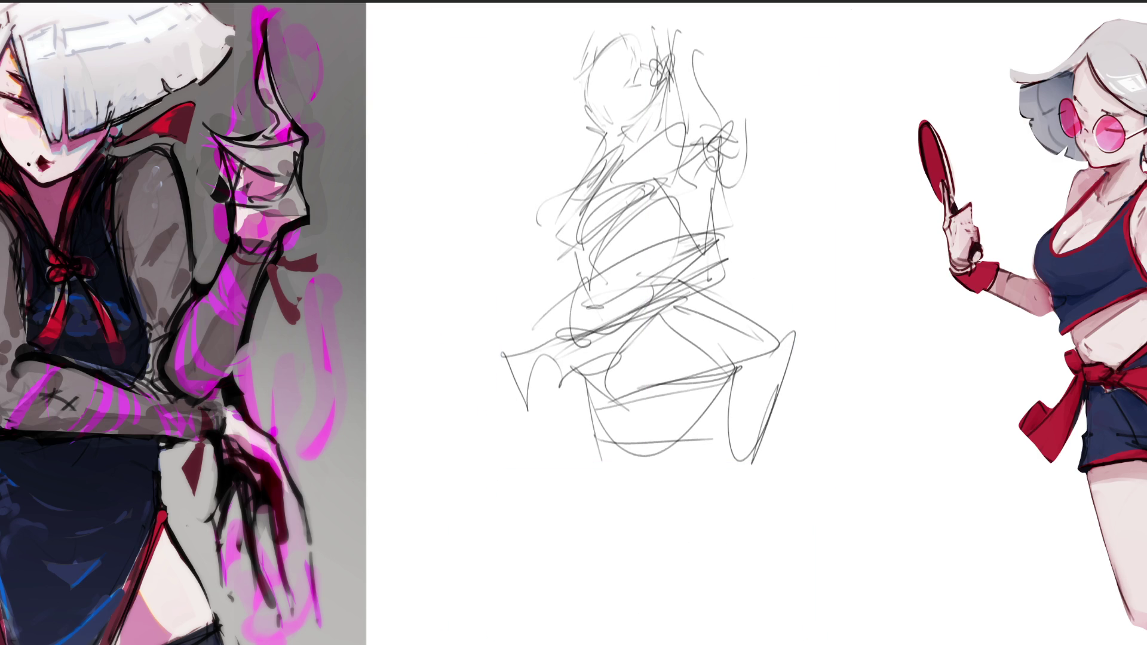
Step: Redraw the lower-right figure lines and extend the legs down to a bottom ground line
mouse_move(726, 280)
left_mouse_down()
mouse_move(740, 289)
mouse_move(771, 401)
left_mouse_up()
left_click_drag(672, 262, 771, 410)
left_click_drag(785, 323, 714, 478)
left_click_drag(790, 360, 722, 429)
left_click_drag(762, 375, 699, 494)
left_click_drag(795, 363, 737, 456)
left_click_drag(764, 467, 705, 532)
left_click_drag(765, 467, 643, 632)
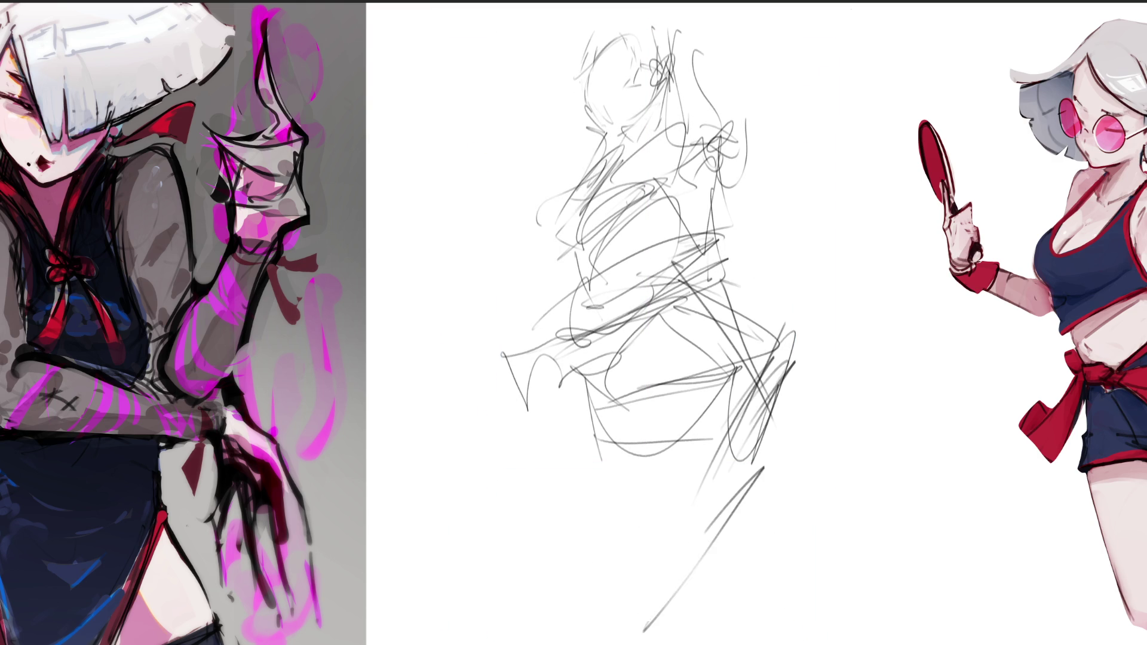
left_click_drag(768, 500, 649, 621)
left_click_drag(630, 313, 590, 629)
left_click_drag(608, 344, 594, 553)
left_click_drag(675, 515, 597, 628)
left_click_drag(722, 474, 673, 518)
left_click_drag(691, 533, 616, 644)
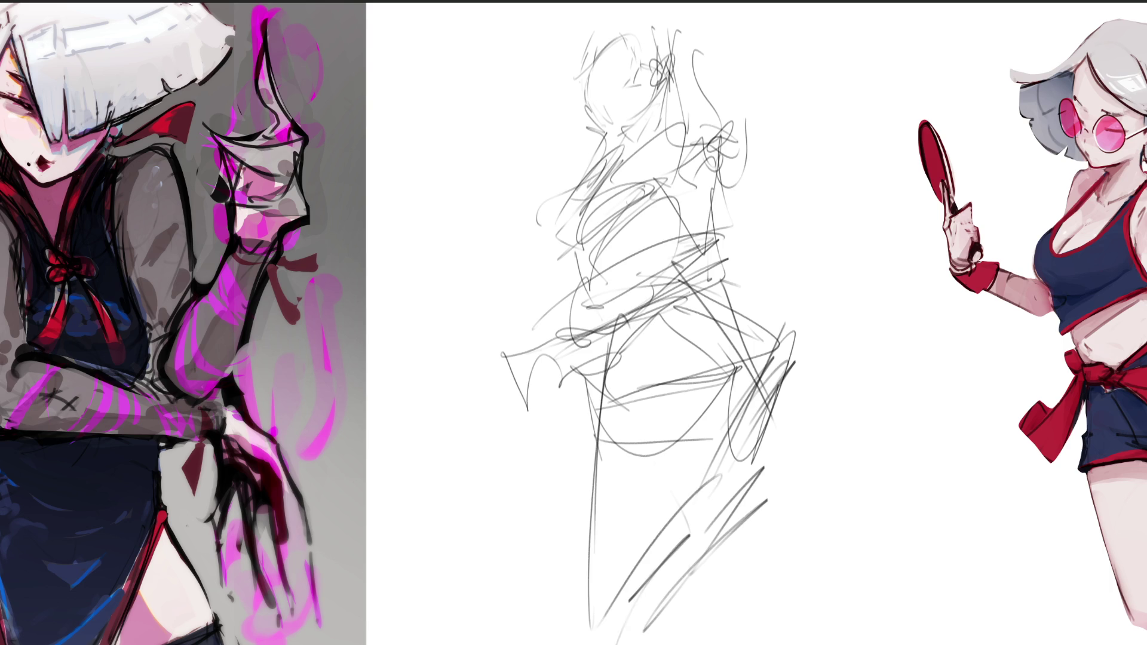
left_click_drag(754, 550, 618, 644)
left_click_drag(763, 551, 689, 589)
left_click_drag(589, 630, 842, 606)
Step: Rough in the lower-right legs and base, adding a long diagonal across the figure
left_click_drag(680, 552, 888, 622)
left_click_drag(609, 623, 889, 615)
left_click_drag(774, 445, 609, 624)
mouse_move(780, 434)
left_mouse_down()
mouse_move(724, 541)
mouse_move(836, 562)
left_mouse_up()
mouse_move(789, 538)
left_mouse_down()
mouse_move(848, 613)
mouse_move(877, 622)
left_mouse_up()
left_click_drag(727, 627, 914, 621)
left_click_drag(855, 576, 950, 628)
left_click_drag(777, 490, 855, 588)
left_click_drag(661, 9, 774, 341)
mouse_move(657, 124)
left_mouse_down()
mouse_move(618, 58)
mouse_move(541, 165)
mouse_move(685, 53)
mouse_move(738, 129)
mouse_move(681, 274)
left_mouse_up()
Step: Rework the torso lines and left-side curve, then erase the whole sketch to a faint grey
left_click_drag(597, 140, 579, 262)
mouse_move(688, 115)
left_mouse_down()
mouse_move(553, 272)
mouse_move(534, 262)
left_mouse_up()
mouse_move(589, 267)
left_mouse_down()
mouse_move(674, 172)
mouse_move(638, 258)
left_mouse_up()
left_click_drag(595, 284, 599, 417)
left_click_drag(690, 293, 607, 415)
left_click_drag(684, 304, 559, 391)
mouse_move(717, 186)
left_mouse_down()
mouse_move(639, 335)
mouse_move(603, 523)
left_mouse_up()
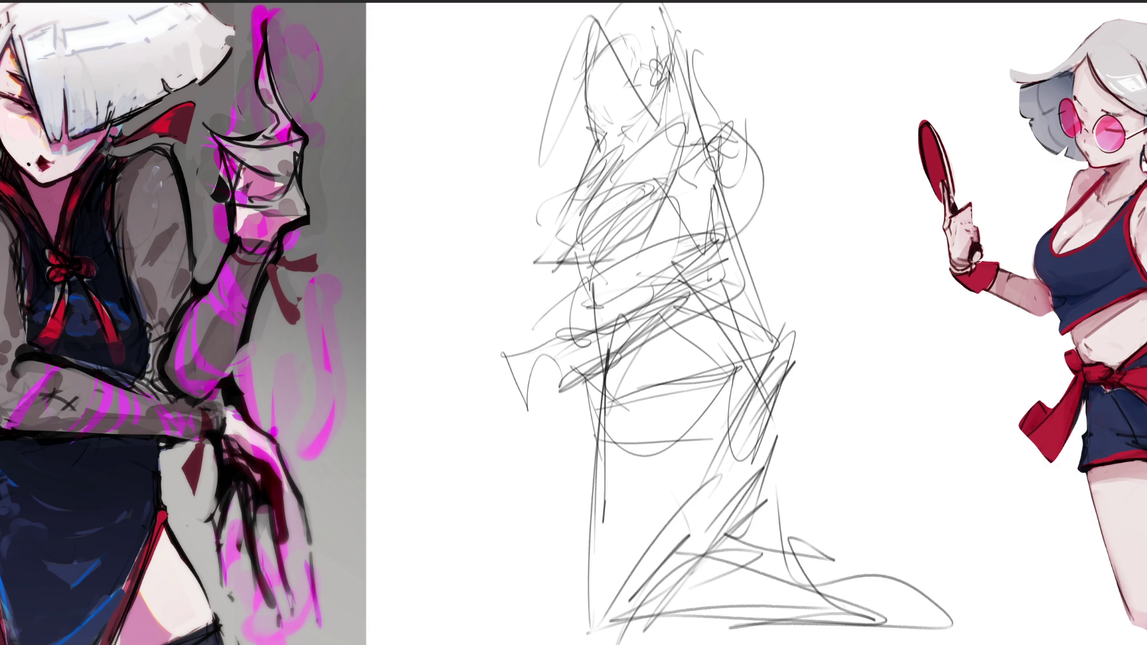
left_click_drag(711, 307, 607, 499)
left_click_drag(789, 365, 738, 535)
mouse_move(605, 382)
left_mouse_down()
mouse_move(591, 612)
mouse_move(845, 611)
left_mouse_up()
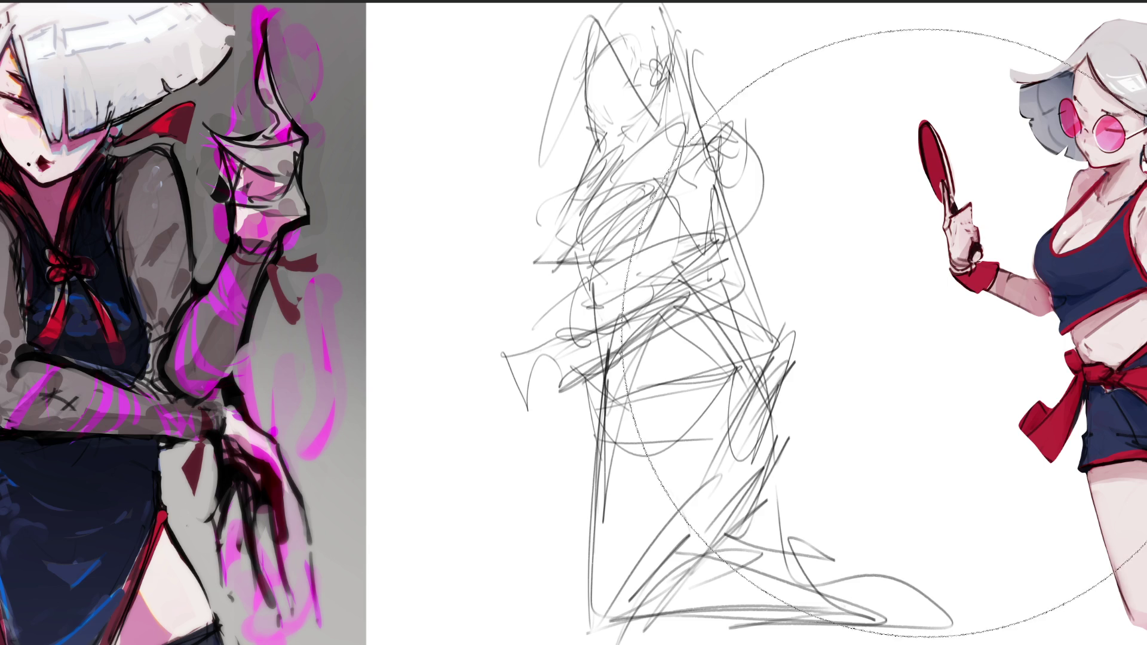
mouse_move(678, 307)
left_mouse_down()
mouse_move(743, 410)
mouse_move(1141, 442)
left_mouse_up()
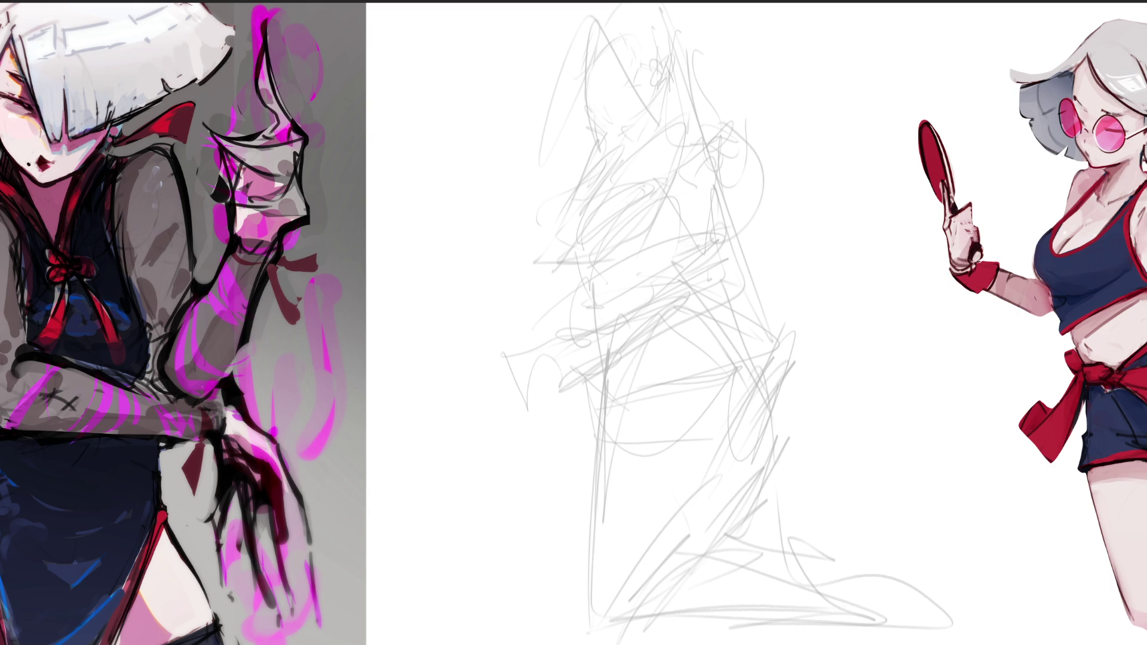
Step: Darken the upper-body strokes, the back's right contour and the mid-body and waist lines
mouse_move(654, 99)
left_mouse_down()
mouse_move(656, 128)
mouse_move(667, 123)
left_mouse_up()
mouse_move(670, 123)
left_mouse_down()
mouse_move(642, 142)
mouse_move(644, 159)
left_mouse_up()
mouse_move(675, 115)
left_mouse_down()
mouse_move(644, 160)
mouse_move(694, 138)
mouse_move(674, 171)
mouse_move(643, 185)
mouse_move(663, 209)
left_mouse_up()
left_click_drag(681, 139, 652, 156)
left_click_drag(716, 221, 685, 118)
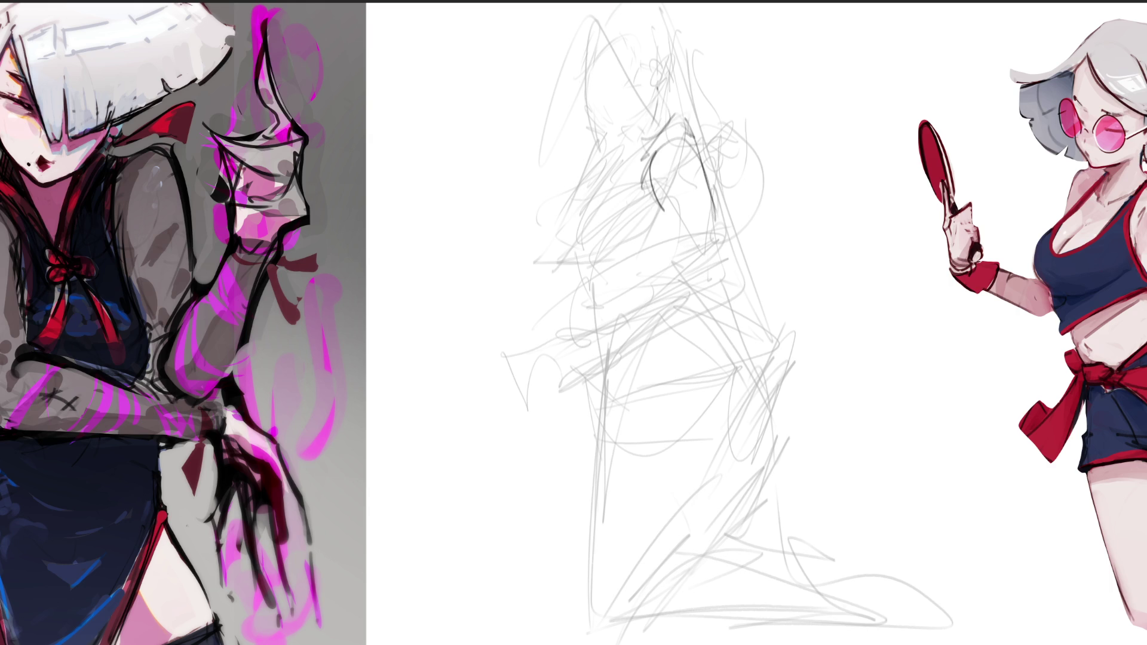
mouse_move(713, 180)
left_mouse_down()
mouse_move(730, 238)
mouse_move(727, 293)
left_mouse_up()
mouse_move(665, 207)
left_mouse_down()
mouse_move(711, 263)
mouse_move(683, 273)
left_mouse_up()
mouse_move(717, 201)
left_mouse_down()
mouse_move(728, 293)
mouse_move(596, 336)
mouse_move(678, 334)
left_mouse_up()
left_click_drag(726, 302, 616, 351)
mouse_move(719, 263)
left_mouse_down()
mouse_move(725, 311)
mouse_move(622, 338)
left_mouse_up()
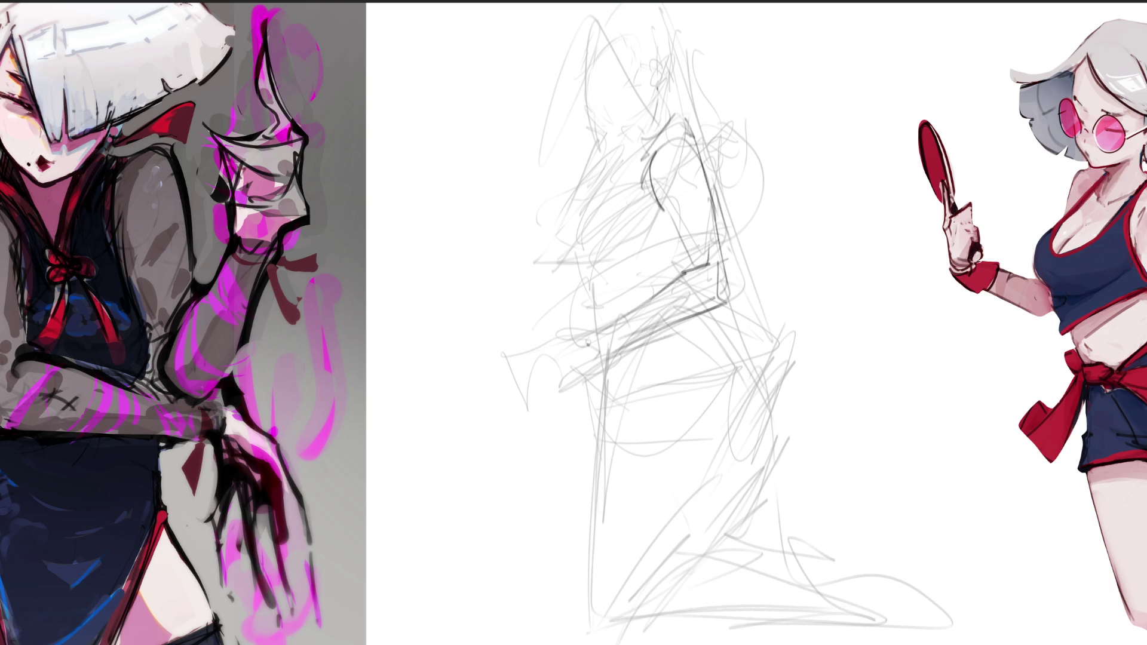
left_click_drag(660, 297, 703, 281)
Step: Draw the bust's curved front outline and define the neck and shoulder lines
mouse_move(526, 225)
left_mouse_down()
mouse_move(545, 262)
mouse_move(546, 236)
left_mouse_up()
mouse_move(528, 233)
left_mouse_down()
mouse_move(615, 135)
mouse_move(575, 220)
left_mouse_up()
left_click_drag(591, 179, 548, 259)
left_click_drag(541, 209, 517, 257)
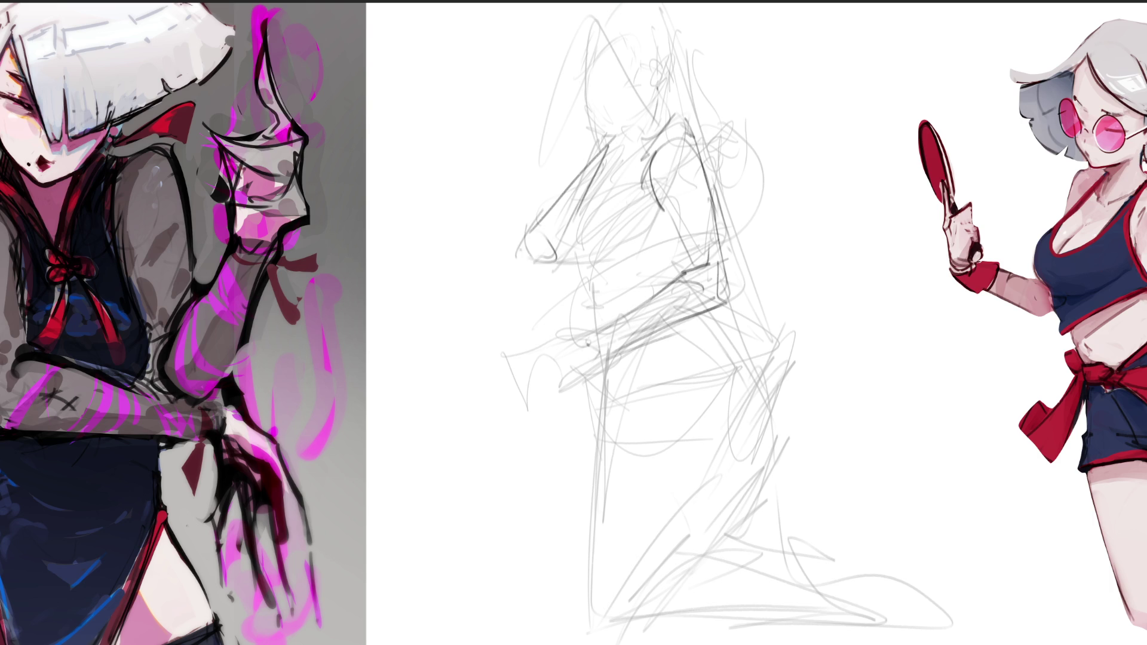
left_click_drag(595, 150, 545, 209)
left_click_drag(598, 130, 582, 149)
left_click_drag(580, 96, 631, 151)
left_click_drag(605, 128, 603, 143)
left_click_drag(586, 45, 595, 67)
left_click_drag(591, 84, 620, 147)
mouse_move(658, 106)
left_mouse_down()
mouse_move(618, 148)
mouse_move(637, 122)
left_mouse_up()
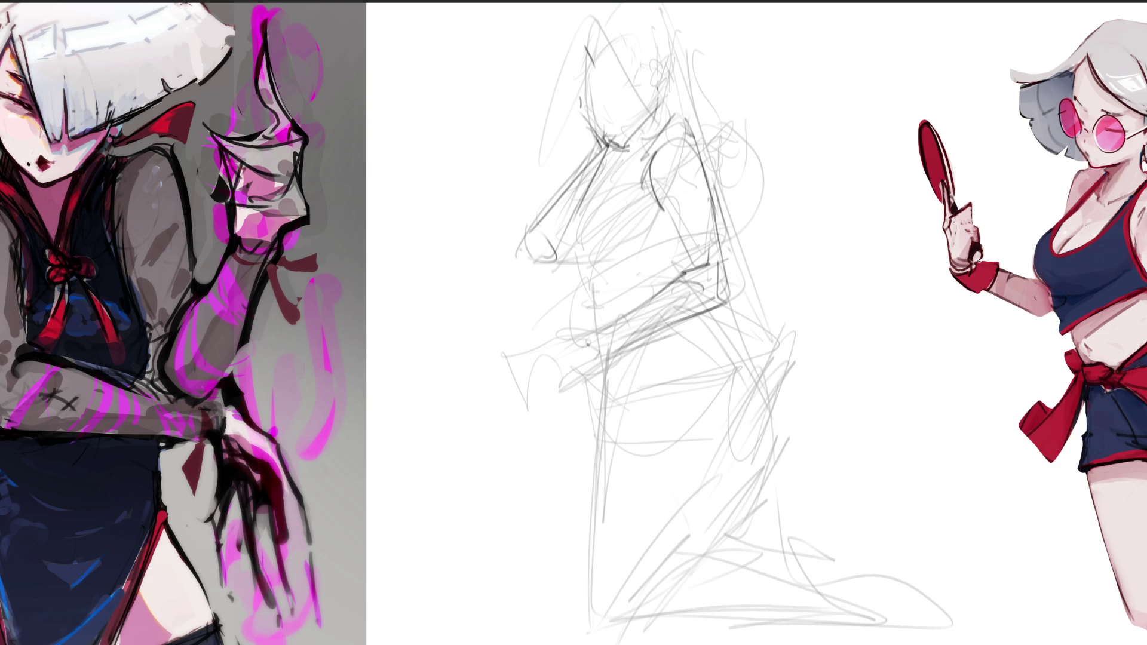
left_click_drag(661, 80, 649, 113)
left_click_drag(628, 143, 625, 174)
left_click_drag(661, 127, 637, 180)
mouse_move(648, 145)
left_mouse_down()
mouse_move(642, 185)
mouse_move(621, 170)
left_mouse_up()
Step: Define the chest, torso contour and waistline with darker strokes
mouse_move(597, 203)
left_mouse_down()
mouse_move(582, 266)
mouse_move(640, 209)
left_mouse_up()
left_click_drag(628, 212, 639, 204)
left_click_drag(637, 152, 612, 179)
mouse_move(606, 181)
left_mouse_down()
mouse_move(571, 215)
mouse_move(619, 182)
left_mouse_up()
left_click_drag(620, 206, 622, 227)
left_click_drag(592, 191, 559, 245)
mouse_move(598, 261)
left_mouse_down()
mouse_move(574, 266)
mouse_move(627, 245)
left_mouse_up()
mouse_move(628, 246)
left_mouse_down()
mouse_move(673, 223)
mouse_move(640, 257)
left_mouse_up()
mouse_move(604, 275)
left_mouse_down()
mouse_move(593, 310)
mouse_move(584, 306)
left_mouse_up()
left_click_drag(594, 283, 589, 316)
left_click_drag(668, 243, 618, 278)
left_click_drag(571, 281, 594, 336)
left_click_drag(681, 253, 592, 335)
left_click_drag(681, 255, 642, 307)
mouse_move(614, 378)
left_mouse_down()
mouse_move(638, 364)
mouse_move(632, 387)
left_mouse_up()
mouse_move(605, 374)
left_mouse_down()
mouse_move(615, 381)
mouse_move(612, 359)
left_mouse_up()
left_click_drag(626, 359, 732, 368)
left_click_drag(710, 308, 745, 347)
left_click_drag(623, 342, 745, 347)
mouse_move(622, 350)
left_mouse_down()
mouse_move(726, 342)
mouse_move(765, 365)
left_mouse_up()
Step: Outline the hip and upper leg, the long vertical leg line and the kneeling leg's diagonal thigh
left_click_drag(769, 363, 607, 365)
left_click_drag(699, 356, 771, 386)
left_click_drag(747, 344, 795, 393)
left_click_drag(807, 397, 765, 464)
left_click_drag(714, 450, 740, 466)
left_click_drag(749, 393, 720, 443)
mouse_move(730, 303)
left_mouse_down()
mouse_move(798, 356)
mouse_move(787, 426)
left_mouse_up()
left_click_drag(601, 353, 596, 407)
mouse_move(598, 405)
left_mouse_down()
mouse_move(580, 599)
mouse_move(591, 465)
left_mouse_up()
left_click_drag(591, 466, 580, 644)
left_click_drag(750, 398, 600, 642)
left_click_drag(751, 392, 694, 489)
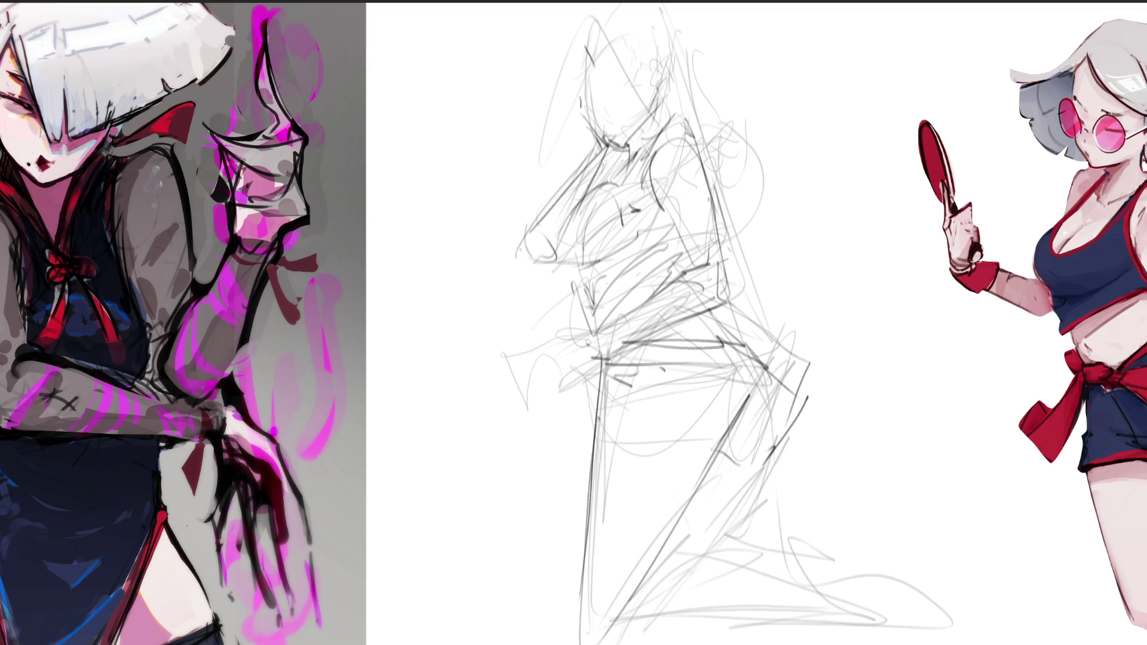
left_click_drag(721, 450, 669, 538)
left_click_drag(699, 484, 638, 575)
left_click_drag(683, 545, 660, 566)
mouse_move(629, 604)
left_mouse_down()
mouse_move(592, 644)
mouse_move(785, 575)
left_mouse_up()
left_click_drag(668, 621, 840, 630)
Step: Refine the lower right leg, sketch the foot and ground line, and define the left hip
left_click_drag(602, 622, 822, 591)
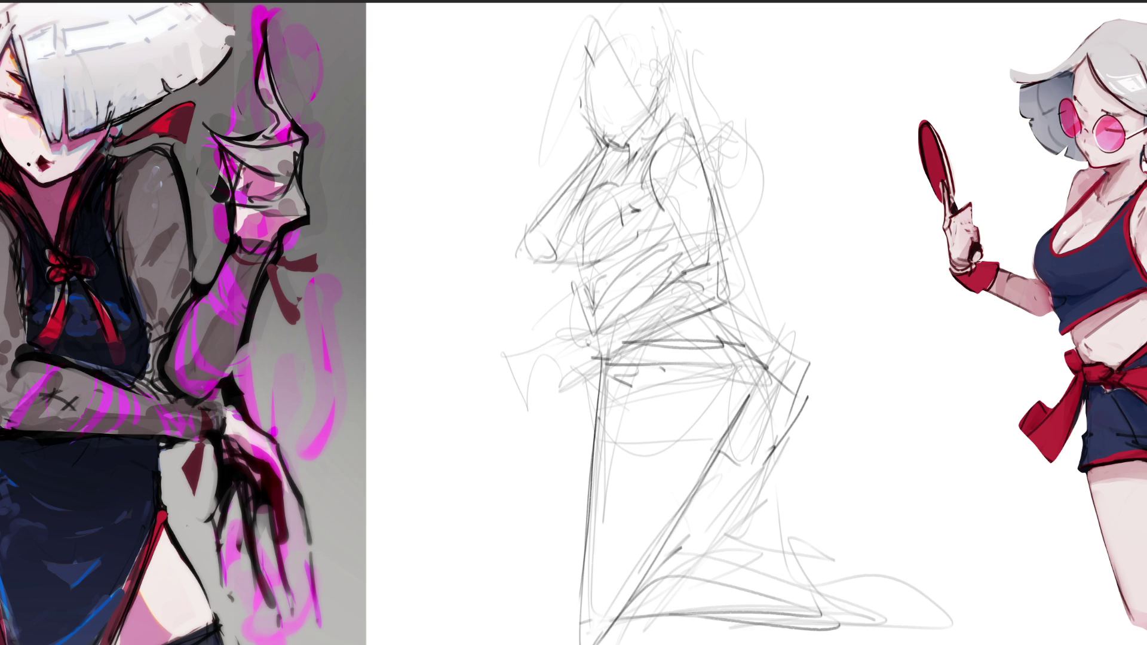
left_click_drag(792, 359, 782, 450)
mouse_move(791, 368)
left_mouse_down()
mouse_move(744, 543)
mouse_move(769, 452)
left_mouse_up()
mouse_move(771, 450)
left_mouse_down()
mouse_move(744, 538)
mouse_move(798, 581)
left_mouse_up()
mouse_move(736, 550)
left_mouse_down()
mouse_move(836, 610)
mouse_move(950, 635)
left_mouse_up()
left_click_drag(803, 612, 974, 626)
left_click_drag(893, 590, 860, 601)
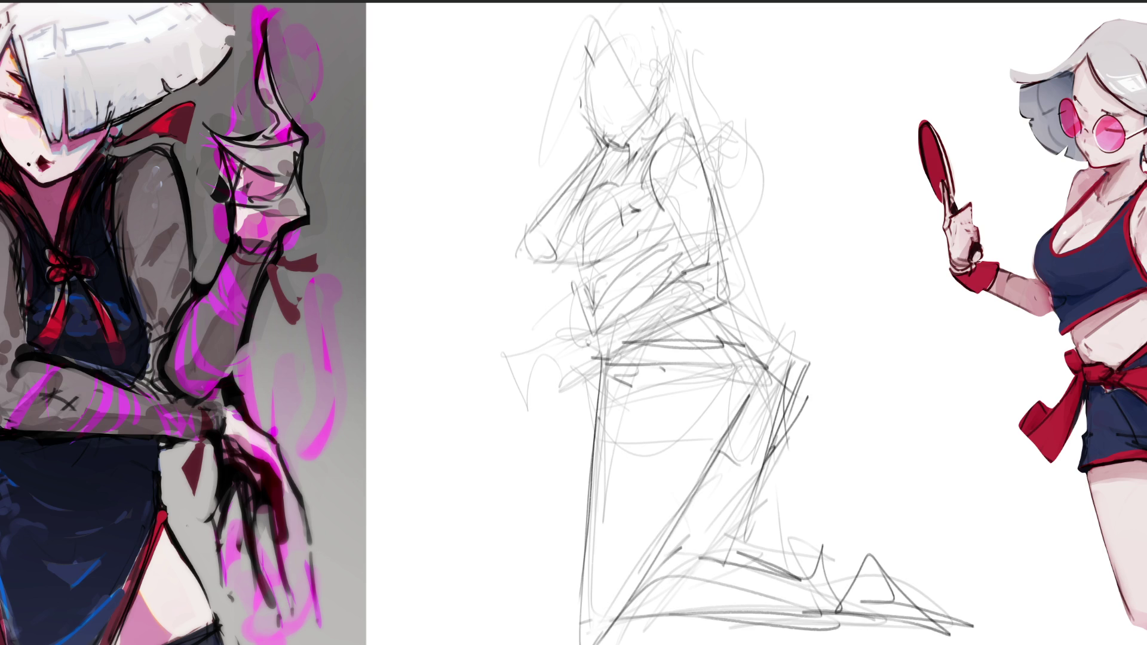
left_click_drag(573, 328, 553, 368)
mouse_move(594, 330)
left_mouse_down()
mouse_move(539, 395)
mouse_move(554, 367)
left_mouse_up()
left_click_drag(579, 362, 554, 396)
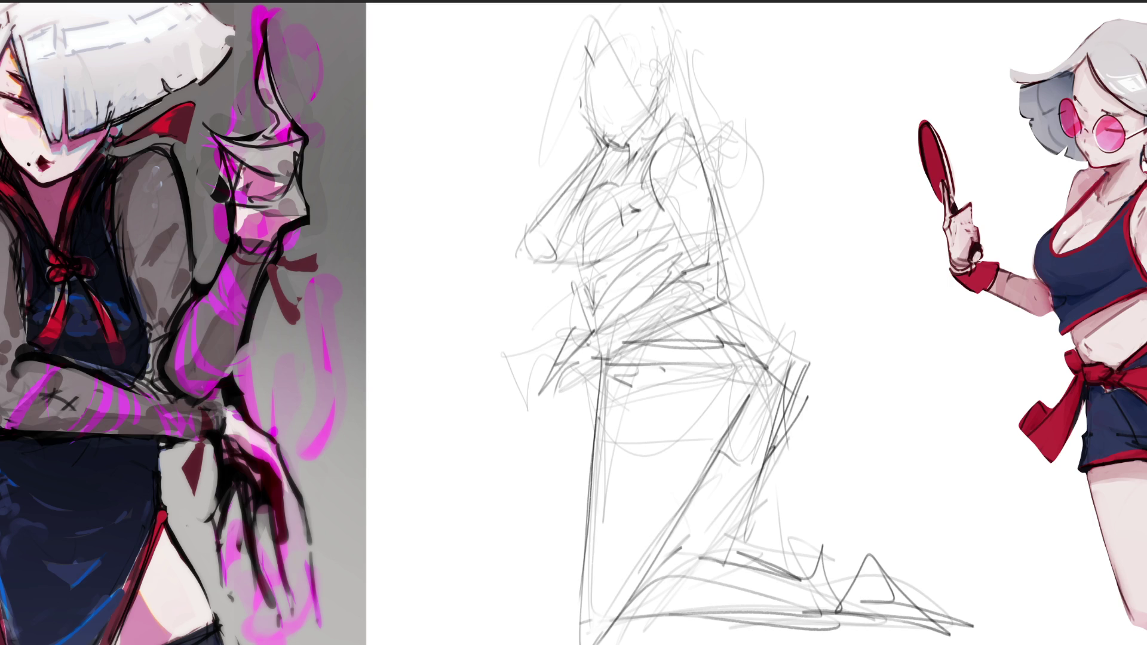
Step: Add a pointed hair shape, refine the head and face contour, and add a curving hair strand
mouse_move(612, 90)
left_mouse_down()
mouse_move(586, 35)
mouse_move(575, 106)
left_mouse_up()
left_click_drag(587, 24, 618, 84)
mouse_move(584, 82)
left_mouse_down()
mouse_move(618, 93)
mouse_move(606, 102)
mouse_move(630, 81)
mouse_move(642, 99)
mouse_move(628, 76)
mouse_move(620, 97)
left_mouse_up()
mouse_move(566, 37)
left_mouse_down()
mouse_move(562, 93)
mouse_move(576, 111)
left_mouse_up()
left_click_drag(621, 72, 569, 149)
left_click_drag(619, 6, 606, 48)
left_click_drag(601, 78, 623, 70)
left_click_drag(615, 3, 683, 65)
mouse_move(694, 78)
left_mouse_down()
mouse_move(746, 95)
mouse_move(774, 195)
left_mouse_up()
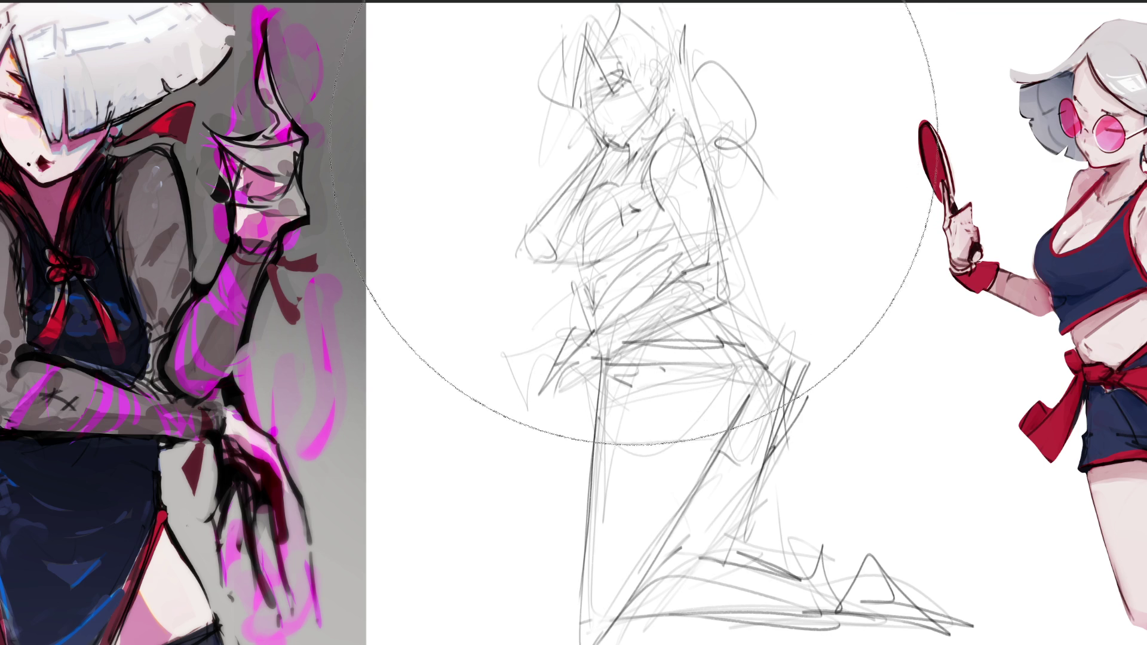
Step: Lighten the rough sketch with a soft eraser, then draw the eye and a face curve darker
left_click_drag(696, 464, 653, 153)
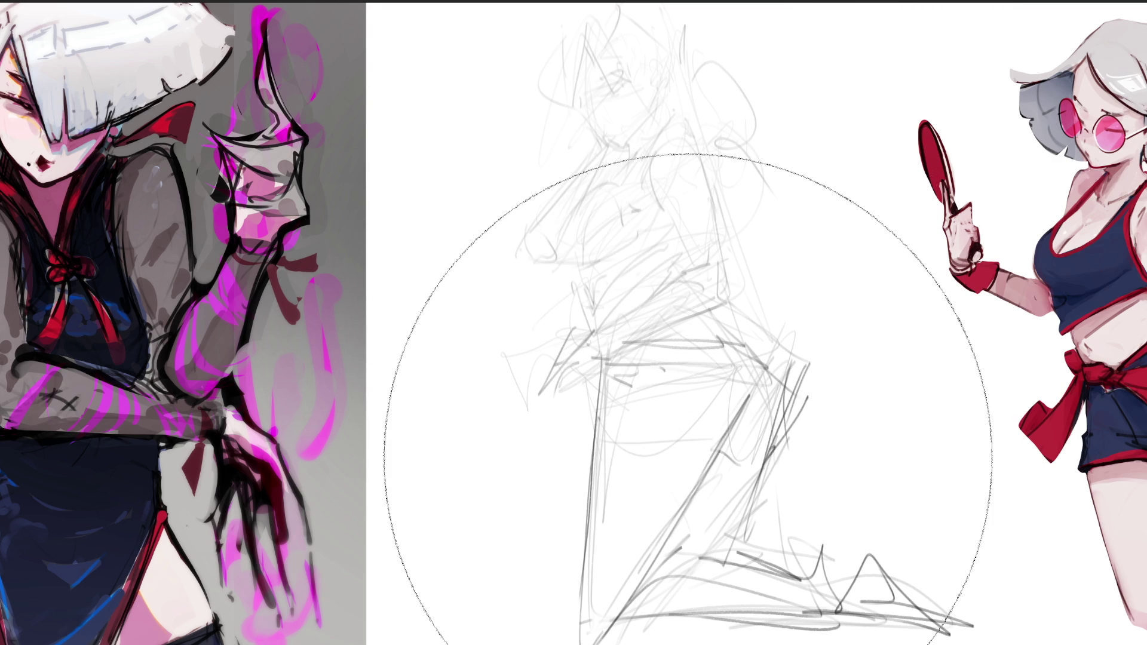
left_click_drag(684, 484, 807, 573)
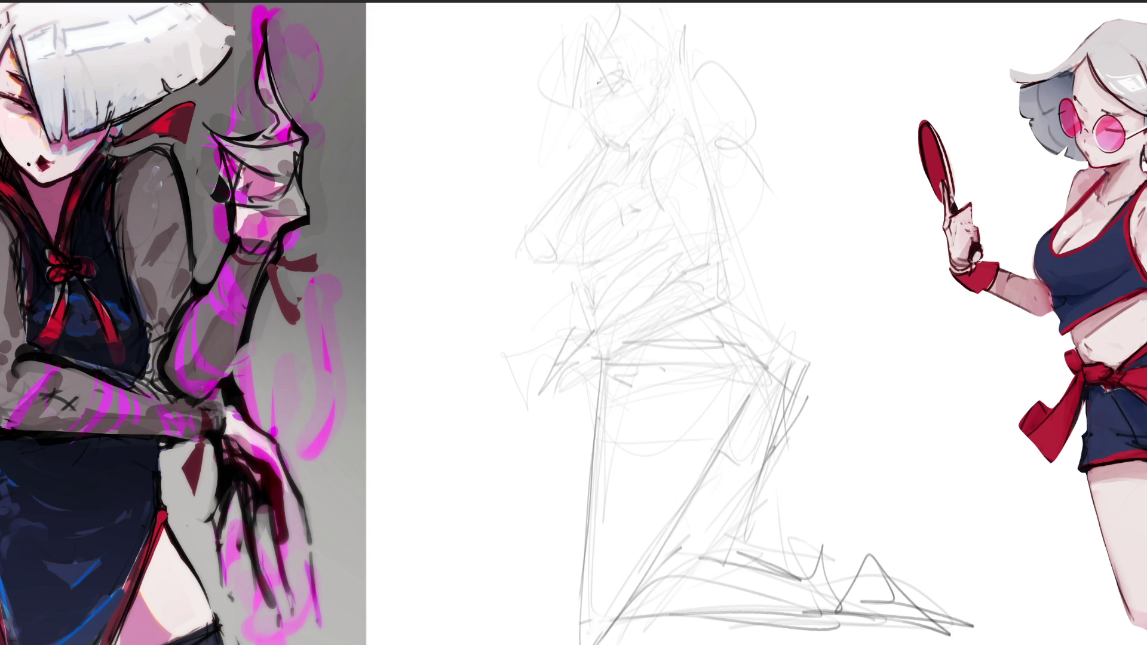
left_click_drag(599, 82, 617, 75)
left_click_drag(610, 88, 630, 83)
left_click_drag(596, 97, 594, 114)
Step: Try the chin line twice, undoing both, then draw the right jaw and neck line
left_click_drag(614, 147, 627, 139)
key("ctrl+z")
left_click_drag(610, 137, 629, 136)
key("ctrl+z")
left_click_drag(657, 91, 650, 115)
Step: Darken the hairline, add hair strokes on top and right side, and outline the ear
left_click_drag(598, 39, 621, 80)
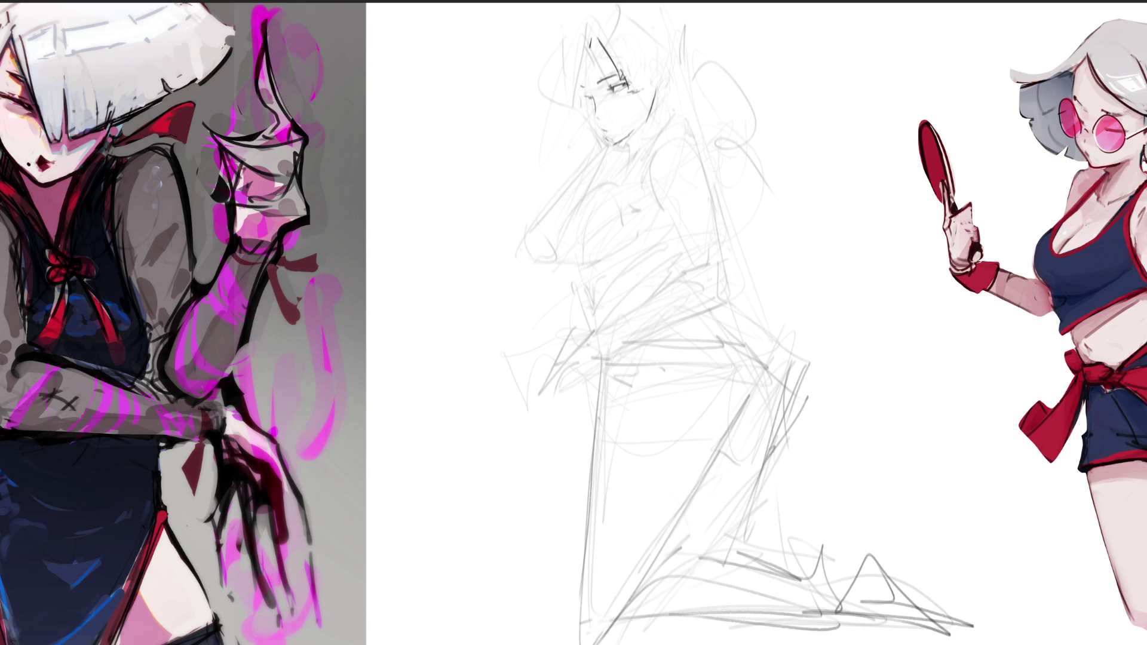
left_click_drag(587, 26, 597, 37)
left_click_drag(640, 46, 654, 82)
mouse_move(668, 69)
left_mouse_down()
mouse_move(656, 81)
mouse_move(670, 91)
left_mouse_up()
Step: Redraw the left cheek and jaw line, undoing the faint and misplaced strokes
mouse_move(577, 102)
left_mouse_down()
mouse_move(606, 141)
mouse_move(596, 148)
mouse_move(620, 144)
left_mouse_up()
key("ctrl+z")
key("ctrl+z")
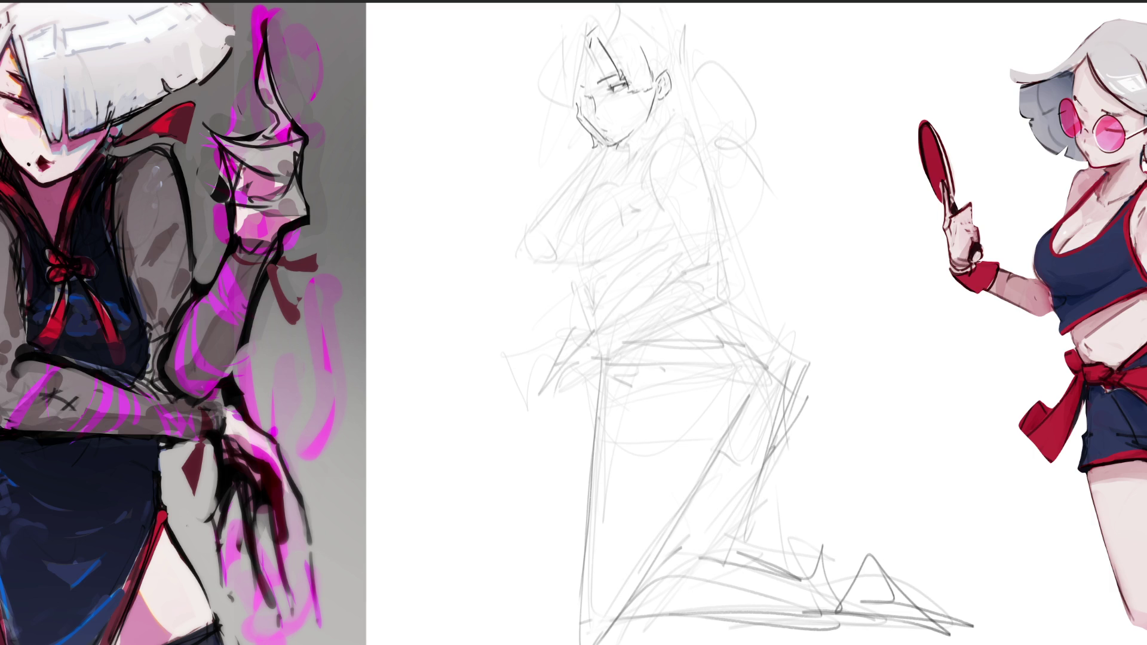
key("ctrl+z")
left_click_drag(583, 117, 594, 130)
key("ctrl+z")
left_click_drag(581, 104, 585, 120)
Step: Draw hair along the left side of the face and outline the hair's left edge
left_click_drag(575, 65, 579, 96)
left_click_drag(572, 42, 582, 101)
left_click_drag(573, 71, 583, 104)
left_click_drag(565, 40, 560, 67)
left_click_drag(560, 67, 559, 102)
Step: Add hair strands near the eye and by the ear, redoing rejected strokes, plus left-side strands
left_click_drag(599, 39, 631, 109)
key("ctrl+z")
left_click_drag(619, 68, 630, 106)
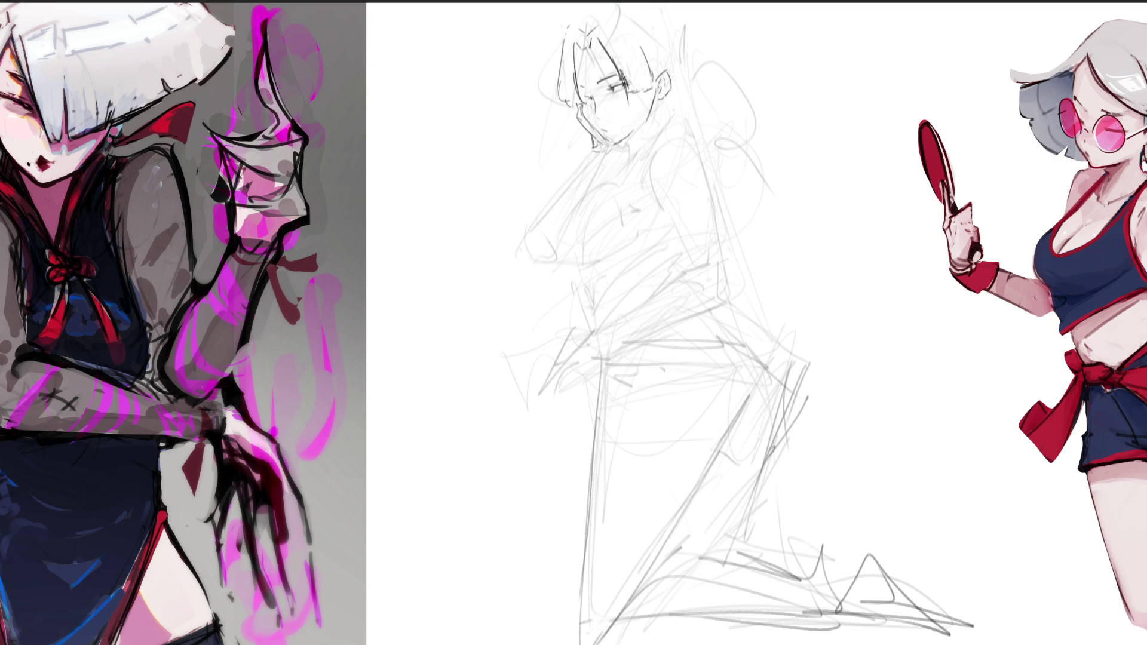
key("ctrl+z")
mouse_move(619, 67)
left_mouse_down()
mouse_move(630, 108)
mouse_move(654, 107)
left_mouse_up()
key("ctrl+z")
left_click_drag(660, 60, 651, 107)
mouse_move(574, 82)
left_mouse_down()
mouse_move(581, 132)
mouse_move(570, 127)
left_mouse_up()
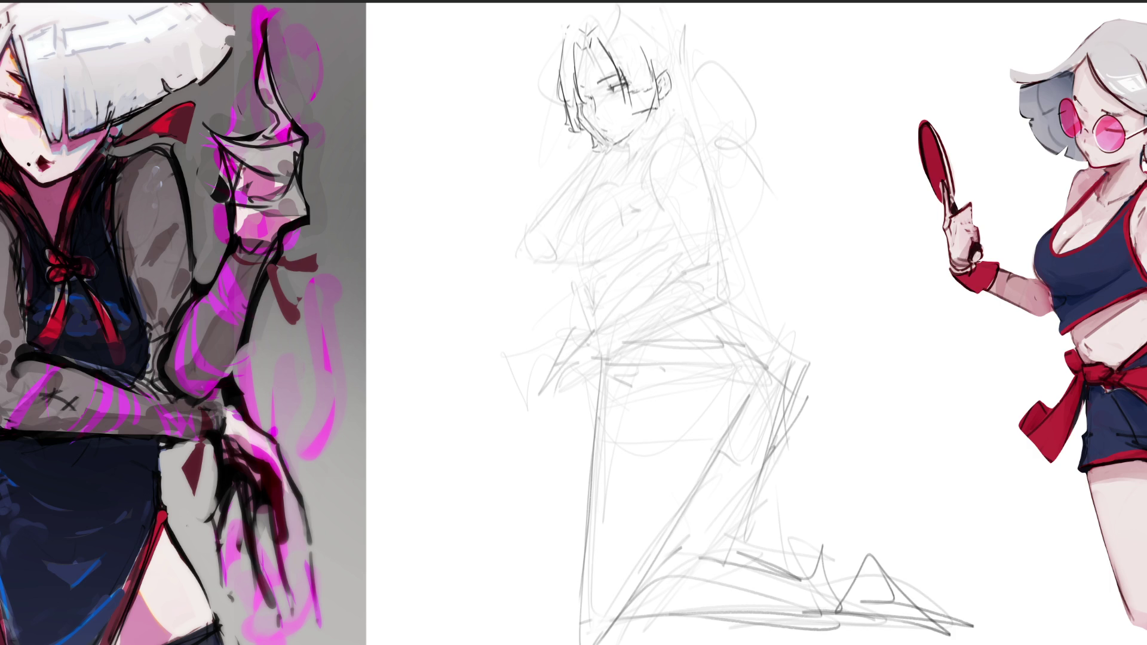
Step: Draw hair on top of the head and long strands falling right of the head down the back
mouse_move(576, 54)
left_mouse_down()
mouse_move(574, 74)
mouse_move(579, 30)
left_mouse_up()
mouse_move(568, 37)
left_mouse_down()
mouse_move(594, 20)
mouse_move(669, 43)
mouse_move(683, 106)
left_mouse_up()
key("ctrl+z")
mouse_move(645, 13)
left_mouse_down()
mouse_move(680, 57)
mouse_move(681, 41)
mouse_move(690, 114)
left_mouse_up()
key("ctrl+z")
left_click_drag(685, 45, 686, 115)
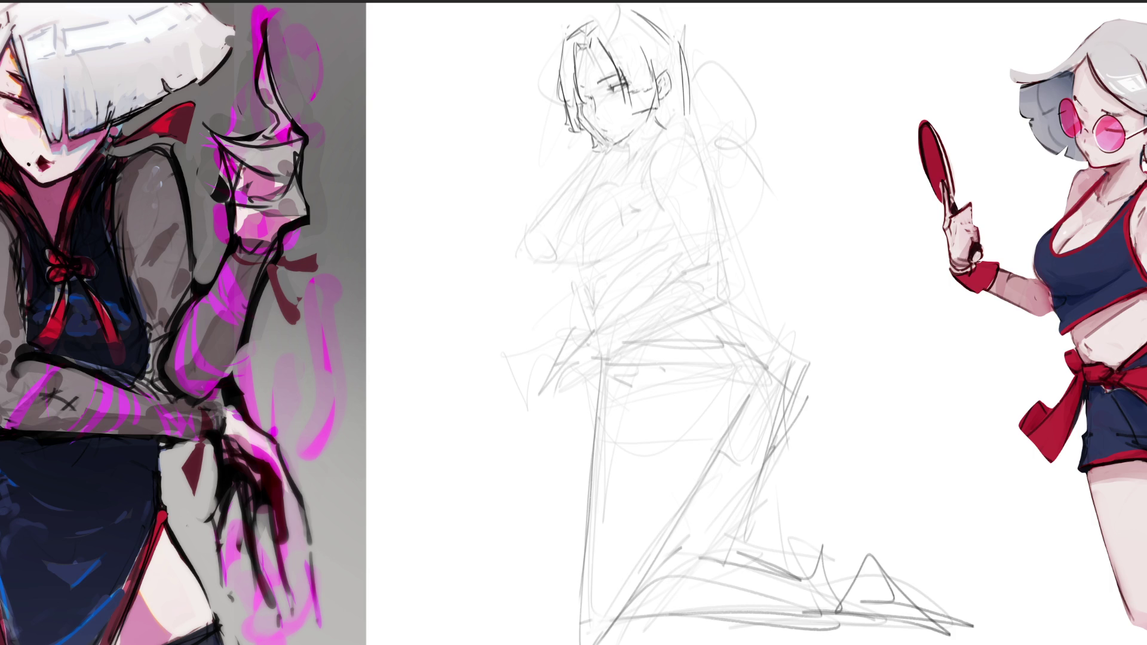
mouse_move(683, 64)
left_mouse_down()
mouse_move(720, 209)
mouse_move(726, 290)
left_mouse_up()
Step: Draw hair lines right of the torso, back and waist strokes, the torso's right edge and the chin
left_click_drag(719, 163, 752, 296)
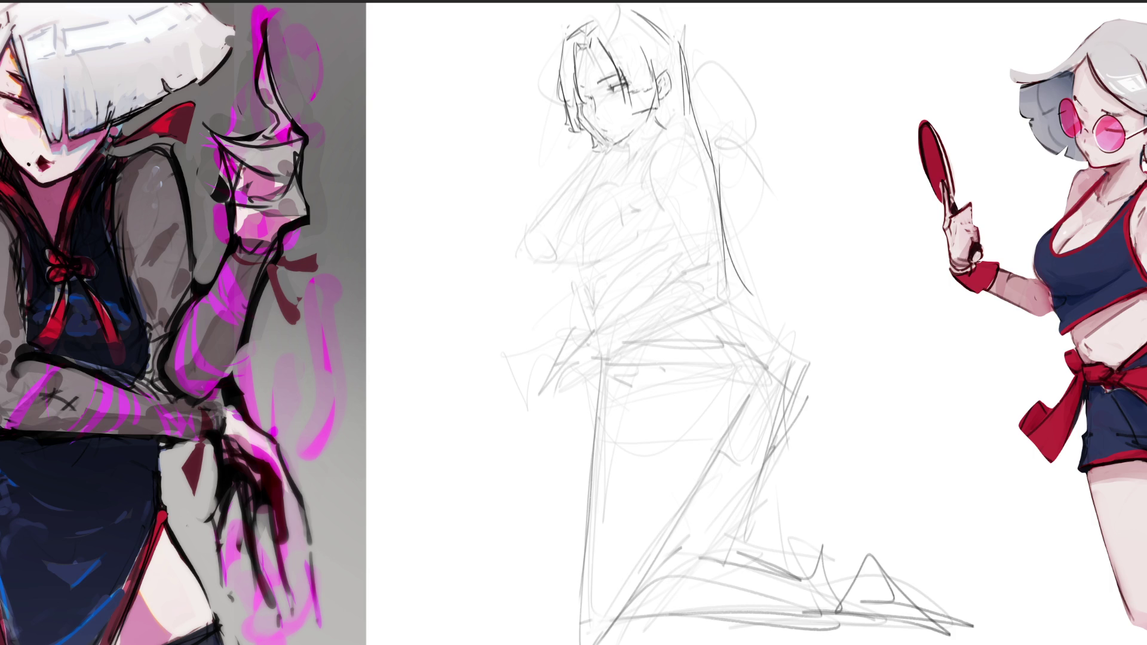
mouse_move(678, 230)
left_mouse_down()
mouse_move(683, 273)
mouse_move(719, 313)
mouse_move(697, 318)
left_mouse_up()
left_click_drag(733, 253, 739, 285)
mouse_move(625, 147)
left_mouse_down()
mouse_move(638, 137)
mouse_move(633, 177)
mouse_move(619, 183)
mouse_move(629, 169)
left_mouse_up()
Step: Outline the neck, shoulder, arm, back and waistline, then add an earring and touch up hair ends
mouse_move(649, 158)
left_mouse_down()
mouse_move(661, 195)
mouse_move(658, 168)
left_mouse_up()
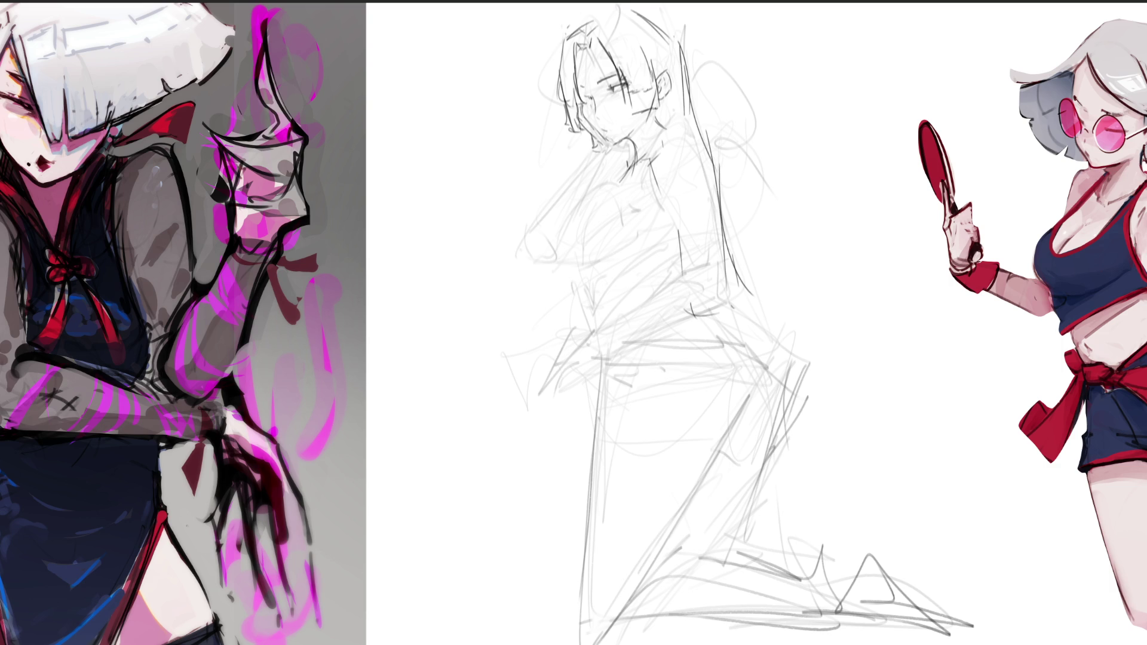
mouse_move(665, 129)
left_mouse_down()
mouse_move(699, 152)
mouse_move(717, 294)
left_mouse_up()
key("ctrl+z")
left_click_drag(698, 172, 705, 203)
mouse_move(650, 174)
left_mouse_down()
mouse_move(681, 248)
mouse_move(691, 244)
left_mouse_up()
left_click_drag(709, 202, 712, 296)
left_click_drag(668, 213, 711, 305)
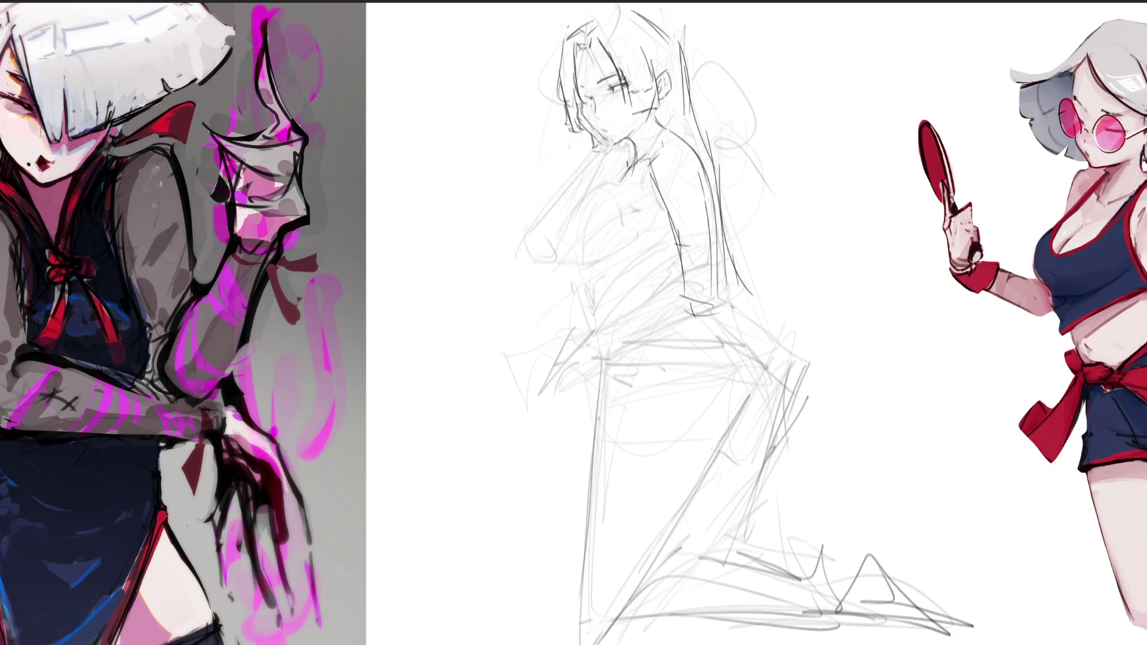
mouse_move(681, 257)
left_mouse_down()
mouse_move(598, 333)
mouse_move(713, 305)
left_mouse_up()
left_click_drag(717, 255, 718, 312)
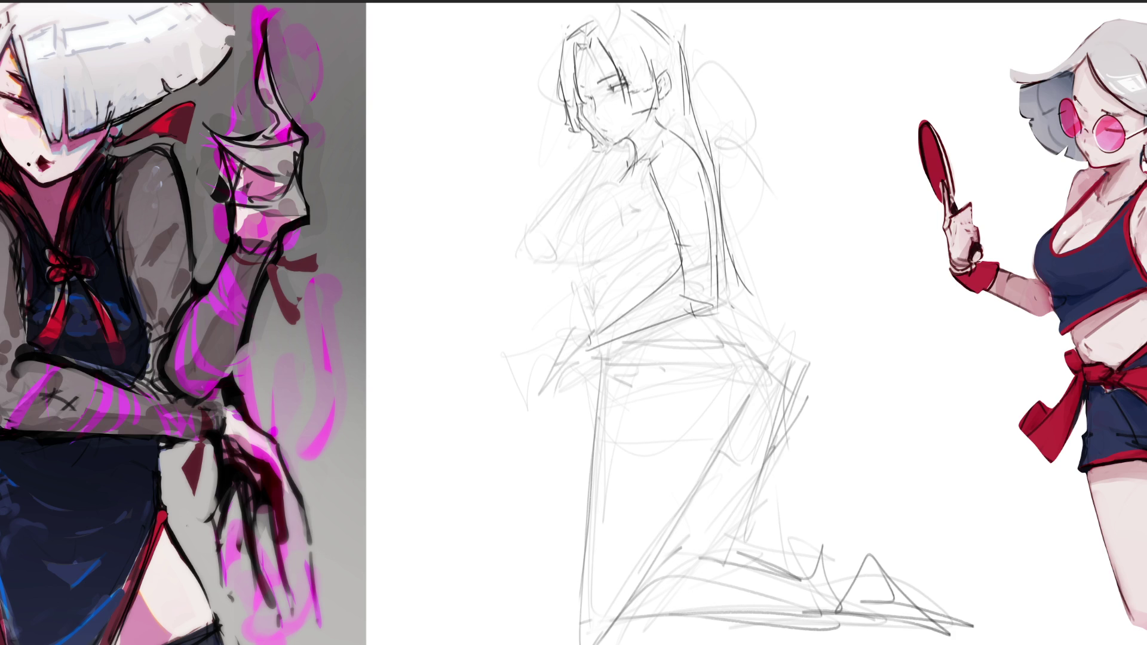
left_click_drag(657, 100, 662, 132)
left_click_drag(578, 131, 616, 153)
Step: Outline the neck, shoulder and breast curve, redrawing the under-chest line until it is horizontal
left_click_drag(625, 163, 606, 184)
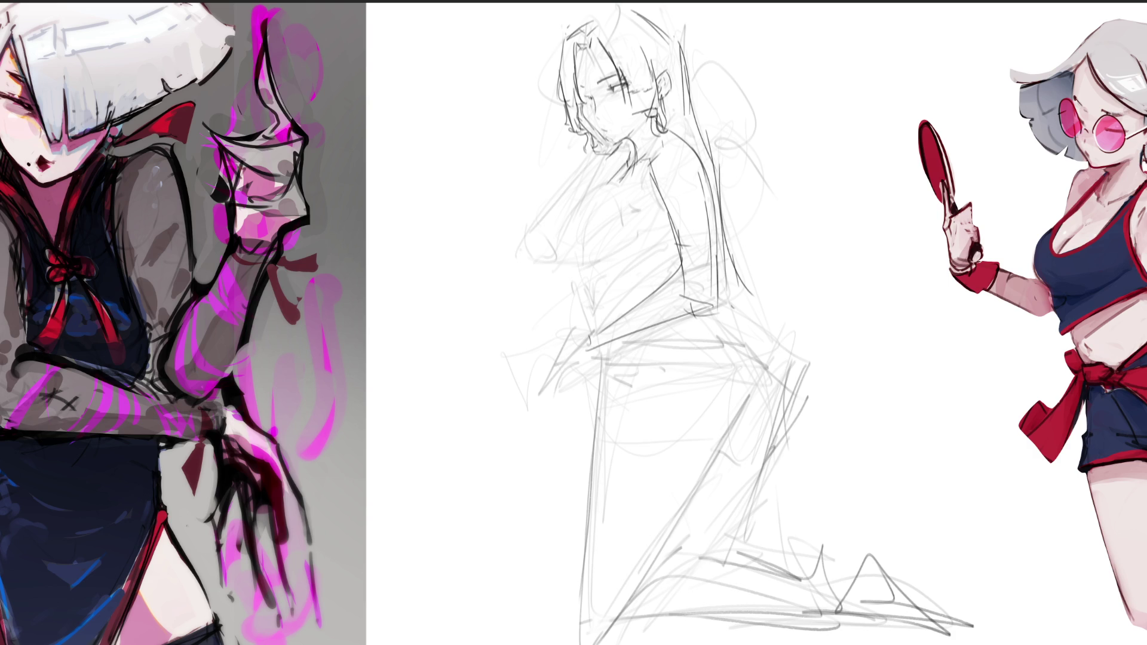
mouse_move(632, 167)
left_mouse_down()
mouse_move(599, 191)
mouse_move(589, 250)
left_mouse_up()
mouse_move(603, 185)
left_mouse_down()
mouse_move(580, 211)
mouse_move(567, 277)
left_mouse_up()
key("ctrl+z")
mouse_move(612, 175)
left_mouse_down()
mouse_move(563, 256)
mouse_move(632, 241)
left_mouse_up()
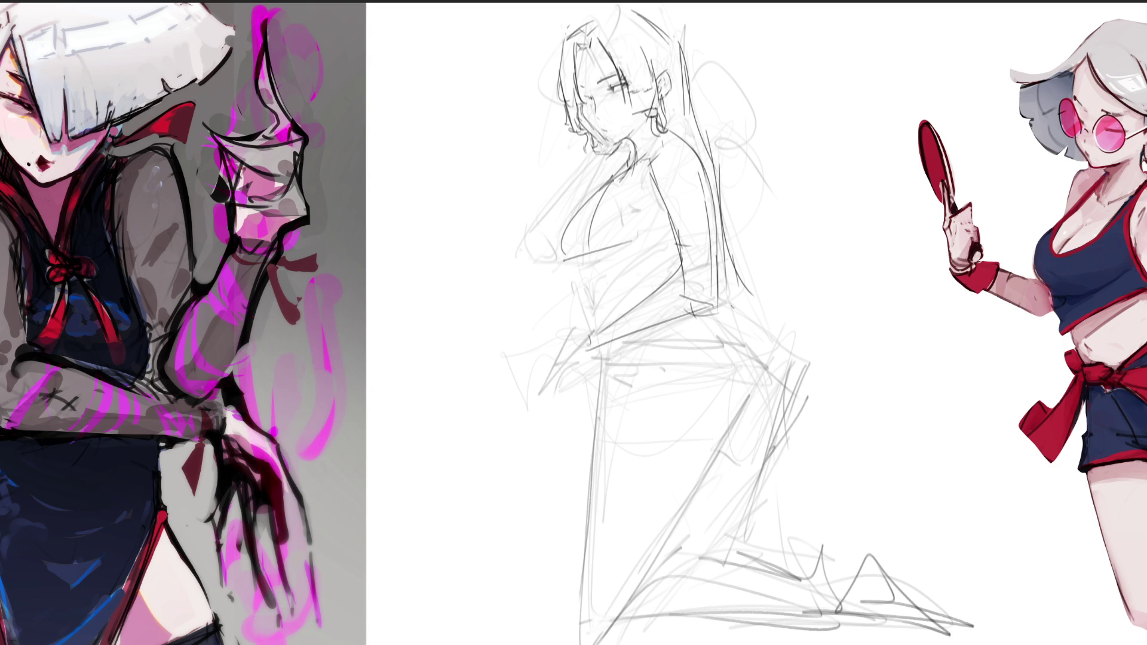
key("ctrl+z")
left_click_drag(563, 262, 635, 250)
key("ctrl+z")
left_click_drag(561, 258, 663, 258)
Step: Add the belly line, the arm running down-left from the neck, and the shoulder lines
mouse_move(584, 264)
left_mouse_down()
mouse_move(594, 311)
mouse_move(611, 315)
mouse_move(667, 275)
left_mouse_up()
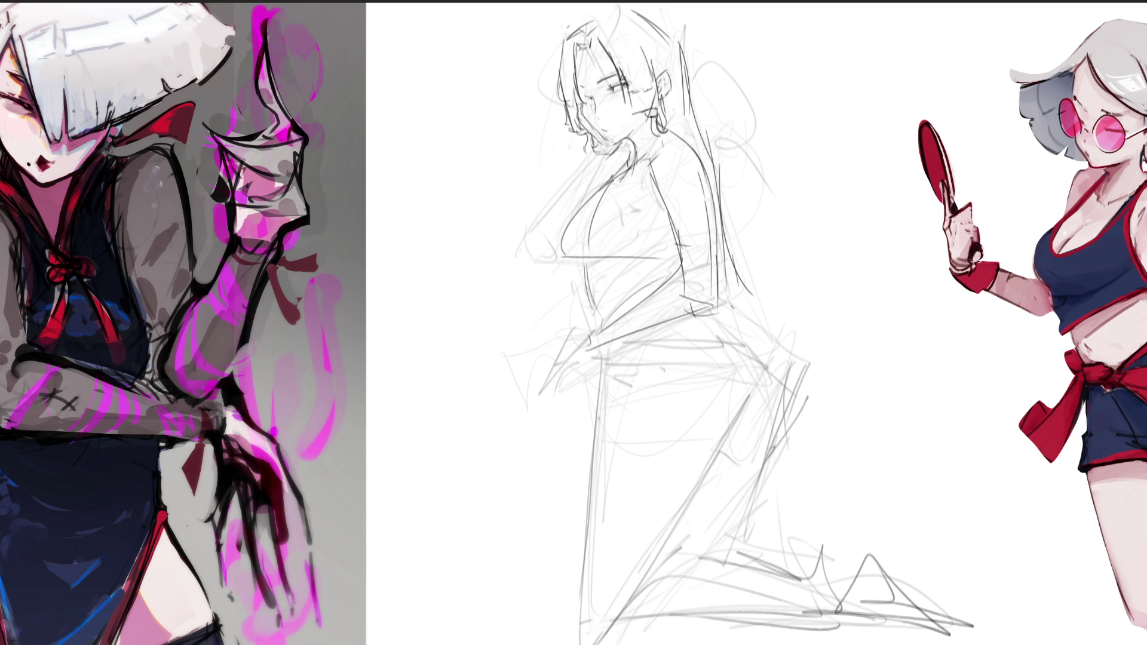
left_click_drag(616, 159, 536, 254)
mouse_move(693, 123)
left_mouse_down()
mouse_move(639, 158)
mouse_move(684, 153)
left_mouse_up()
mouse_move(622, 181)
left_mouse_down()
mouse_move(702, 160)
mouse_move(714, 169)
mouse_move(702, 160)
left_mouse_up()
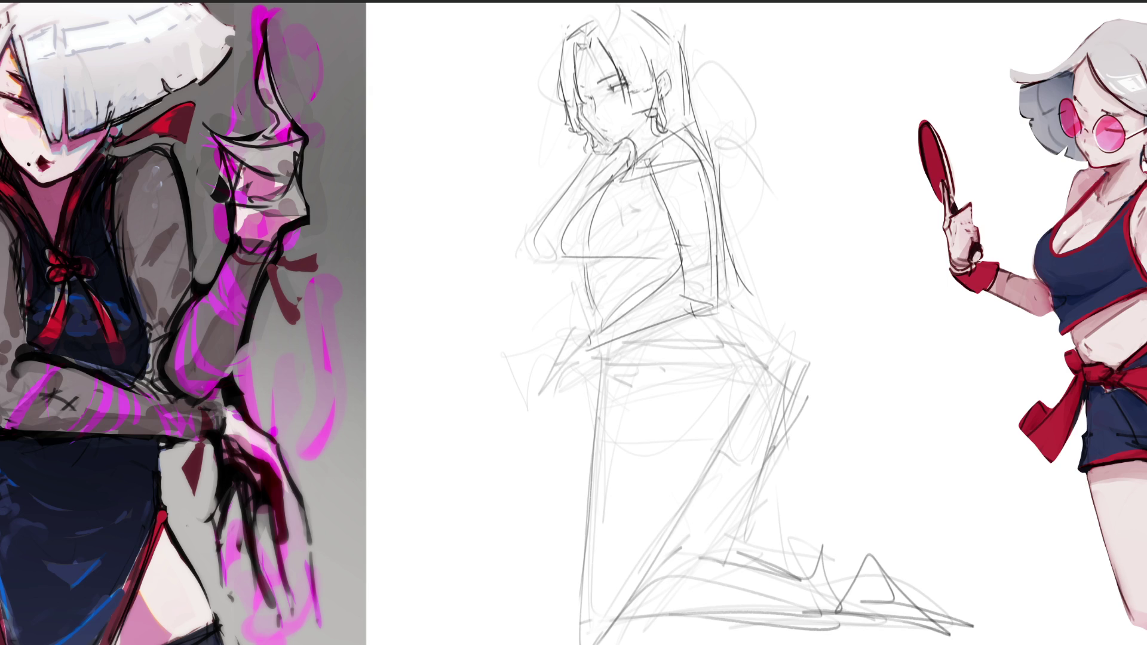
Step: Add structure lines across the torso, the chin and hand area, and the chest curve
left_click_drag(645, 158, 657, 200)
left_click_drag(657, 218, 676, 208)
mouse_move(678, 214)
left_mouse_down()
mouse_move(708, 213)
mouse_move(714, 201)
left_mouse_up()
left_click_drag(699, 218, 714, 213)
left_click_drag(568, 173, 617, 162)
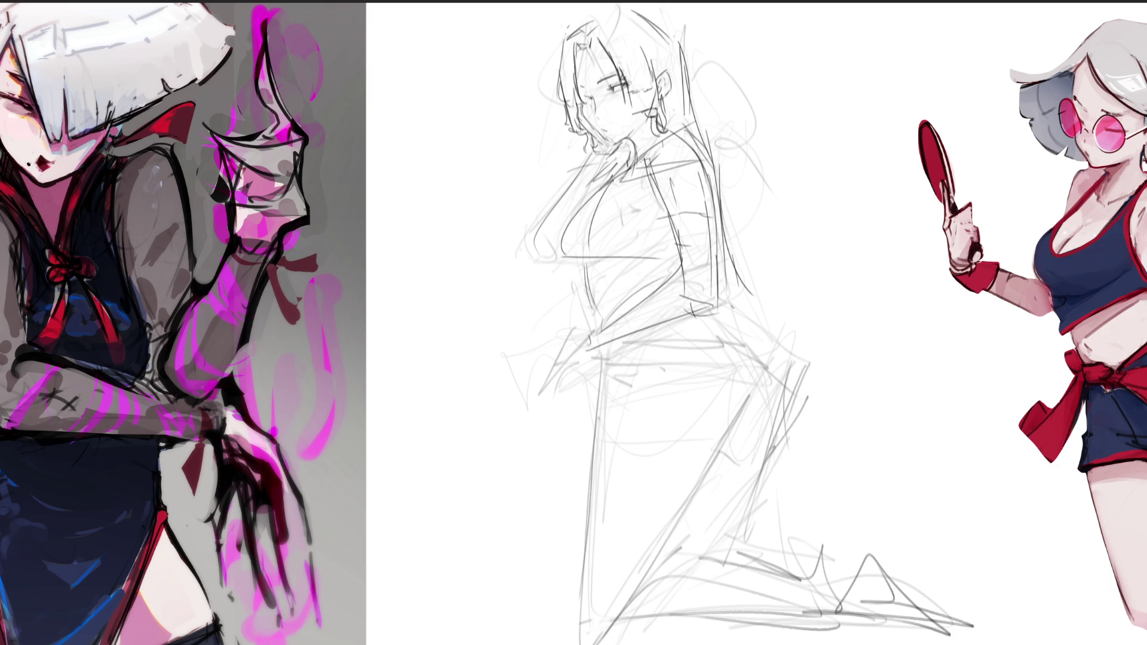
mouse_move(635, 168)
left_mouse_down()
mouse_move(574, 248)
mouse_move(618, 334)
left_mouse_up()
left_click_drag(645, 242, 613, 271)
mouse_move(653, 181)
left_mouse_down()
mouse_move(659, 264)
mouse_move(620, 315)
left_mouse_up()
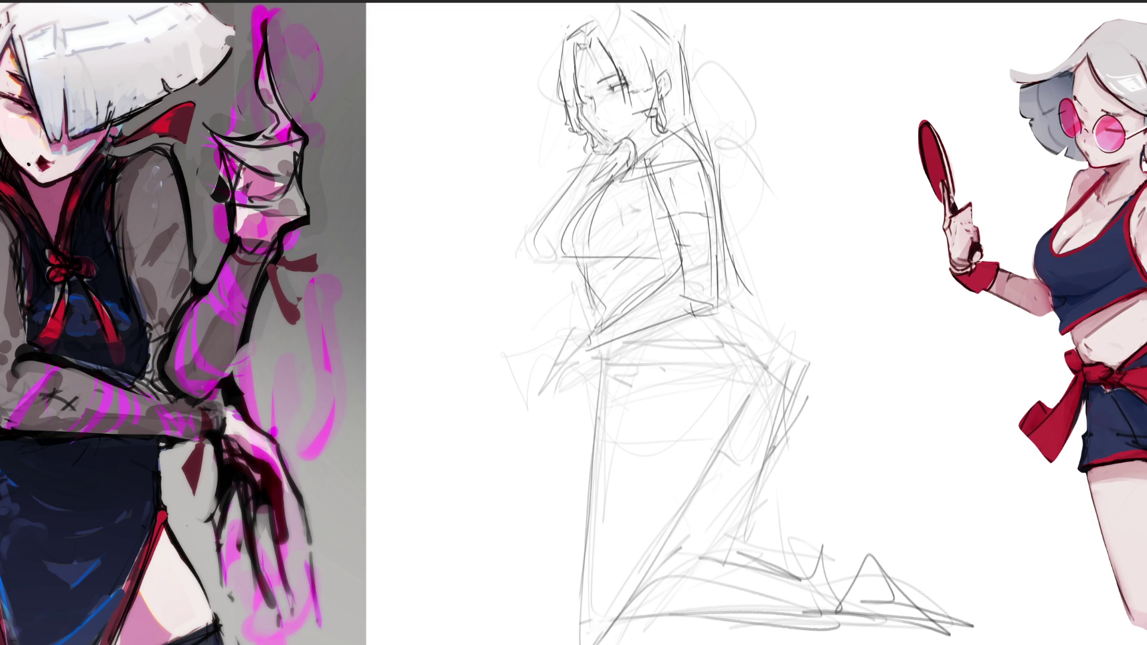
Step: Outline the lower torso diagonal, the waist and hip, and the long breast contour
mouse_move(662, 278)
left_mouse_down()
mouse_move(612, 306)
mouse_move(578, 392)
left_mouse_up()
left_click_drag(688, 326, 586, 400)
left_click_drag(582, 330, 593, 326)
left_click_drag(670, 285, 593, 325)
left_click_drag(687, 276, 696, 297)
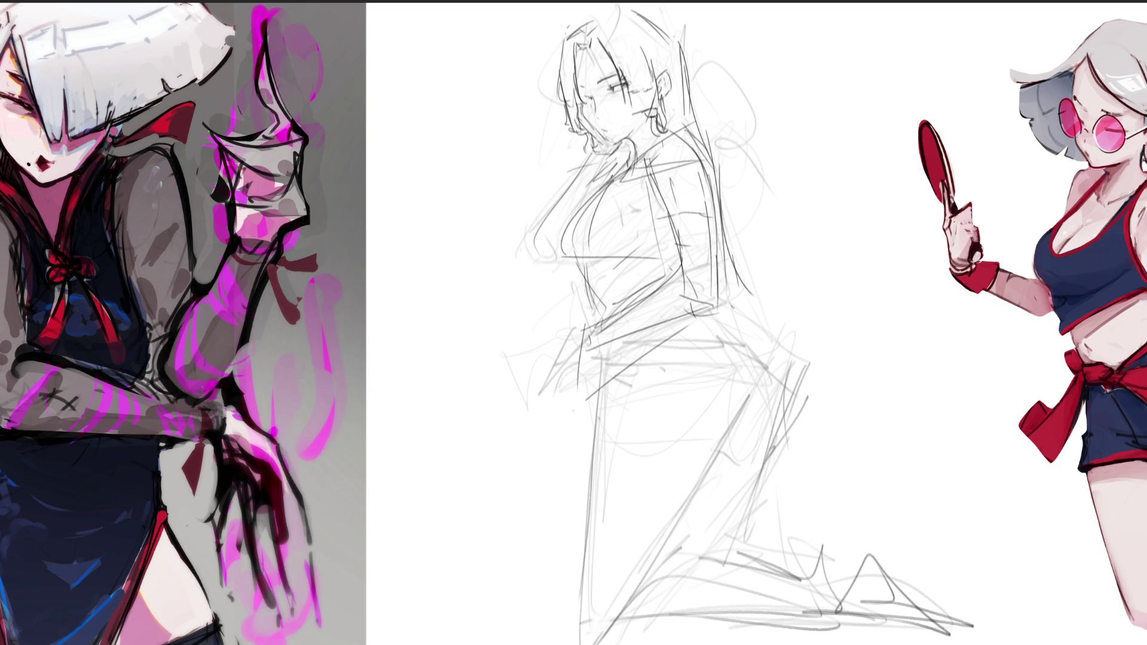
mouse_move(594, 152)
left_mouse_down()
mouse_move(577, 207)
mouse_move(599, 200)
mouse_move(544, 256)
mouse_move(566, 270)
left_mouse_up()
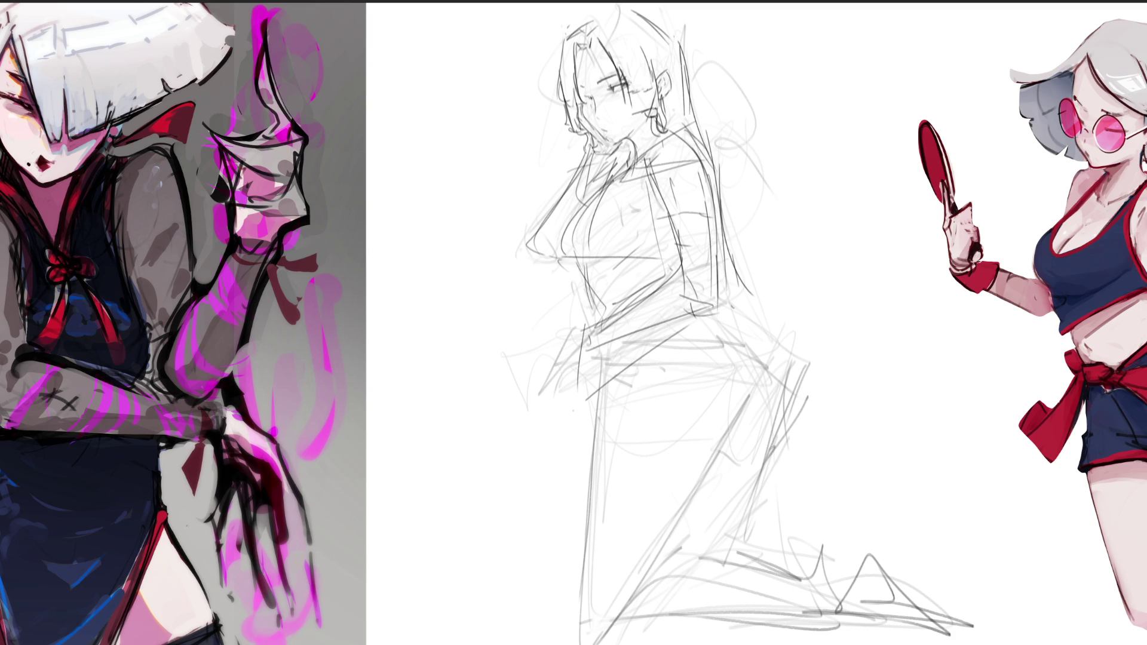
left_click_drag(641, 285, 595, 312)
Step: Draw the skirt's left edge and two long lines running down the skirt
mouse_move(653, 353)
left_mouse_down()
mouse_move(581, 463)
mouse_move(652, 353)
left_mouse_up()
left_click_drag(654, 351, 679, 598)
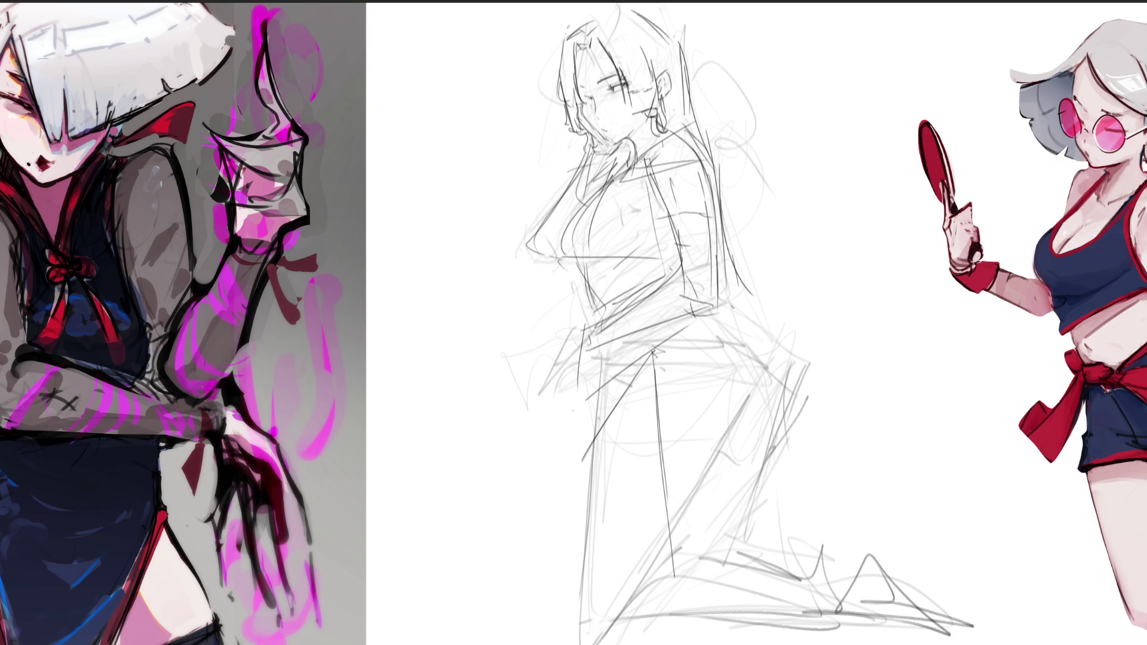
mouse_move(648, 346)
left_mouse_down()
mouse_move(667, 354)
mouse_move(701, 595)
mouse_move(693, 490)
mouse_move(699, 526)
left_mouse_up()
Step: Outline the hip diagonals and the thigh lines running down to the knee
left_click_drag(721, 324, 639, 362)
left_click_drag(729, 310, 793, 375)
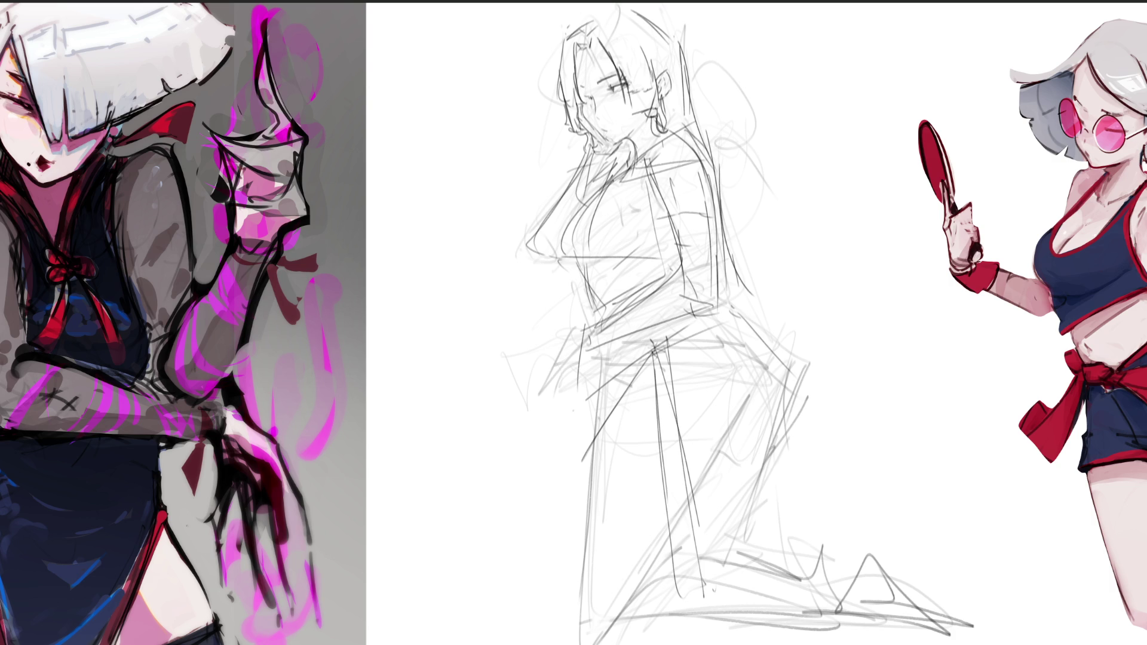
left_click_drag(656, 381, 758, 335)
mouse_move(651, 352)
left_mouse_down()
mouse_move(721, 317)
mouse_move(769, 377)
left_mouse_up()
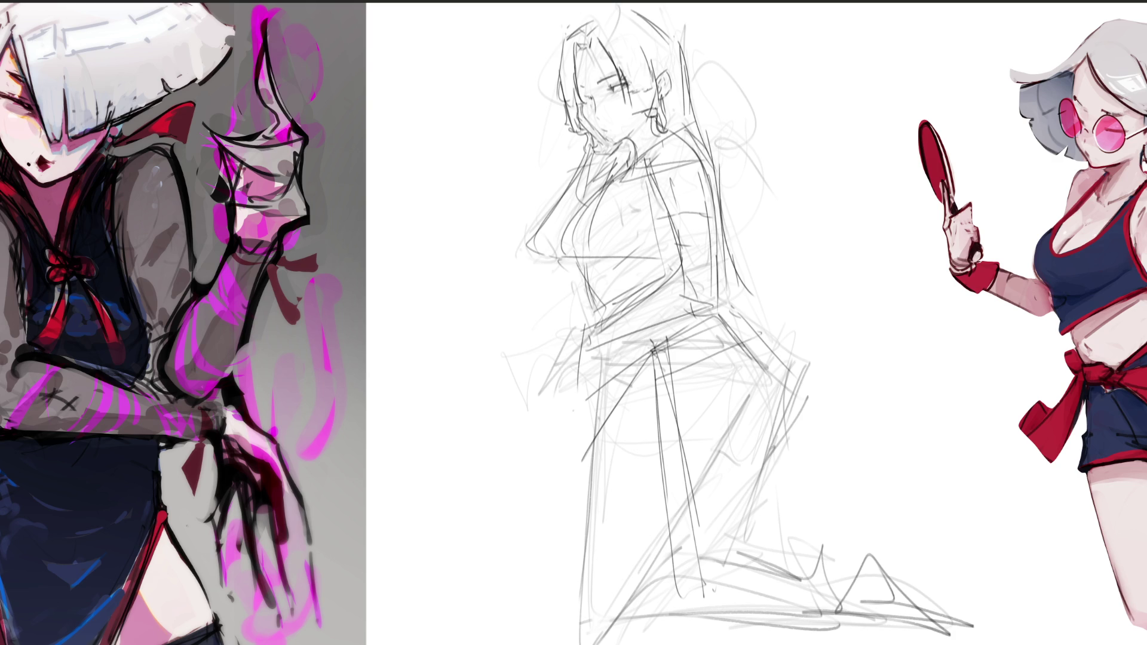
mouse_move(734, 334)
left_mouse_down()
mouse_move(782, 379)
mouse_move(744, 565)
left_mouse_up()
left_click_drag(785, 383, 745, 583)
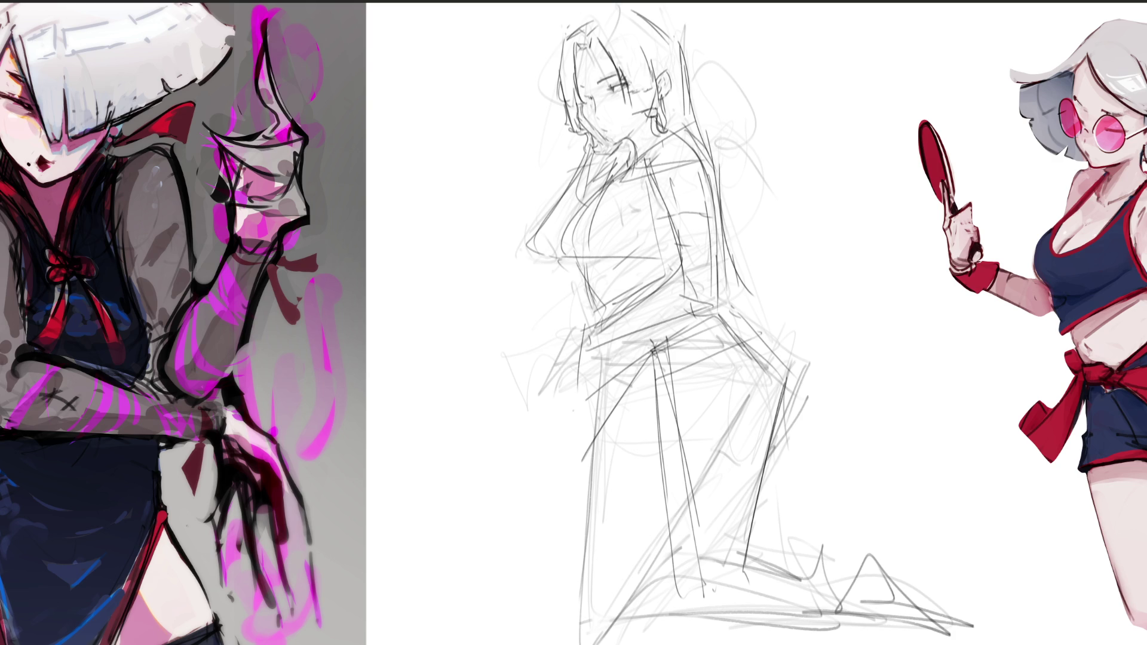
mouse_move(667, 361)
left_mouse_down()
mouse_move(691, 620)
mouse_move(733, 586)
left_mouse_up()
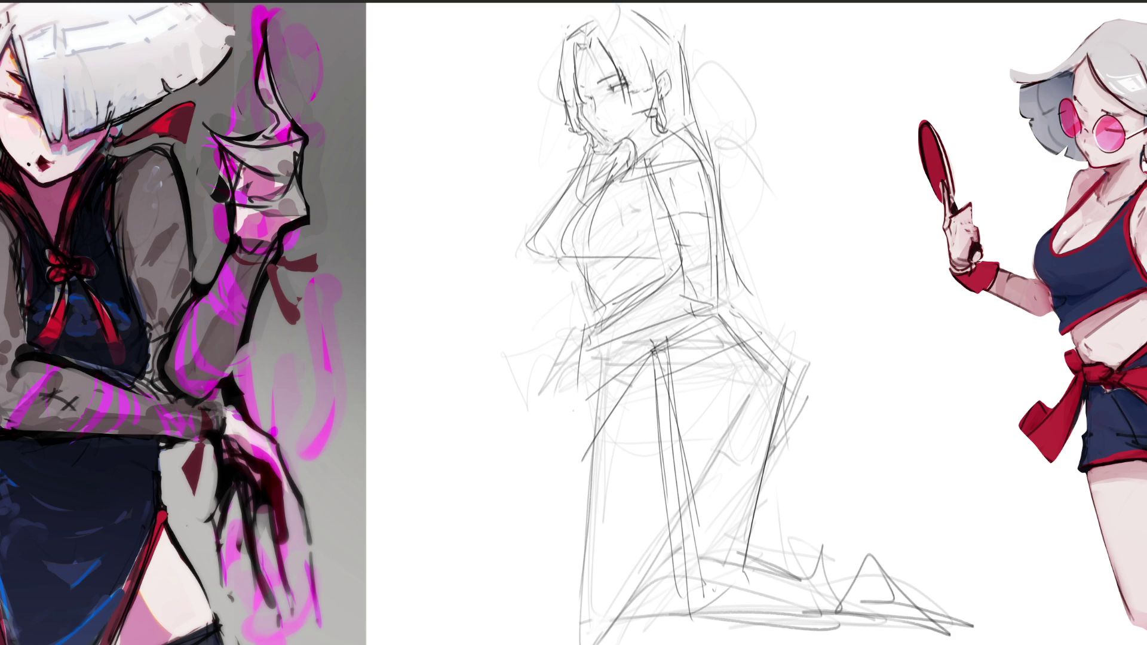
Step: Outline the knee and foot, plus the left edge of the kneeling leg
left_click_drag(663, 638, 800, 609)
left_click_drag(804, 583, 792, 609)
left_click_drag(757, 553, 843, 579)
mouse_move(844, 578)
left_mouse_down()
mouse_move(811, 614)
mouse_move(697, 644)
left_mouse_up()
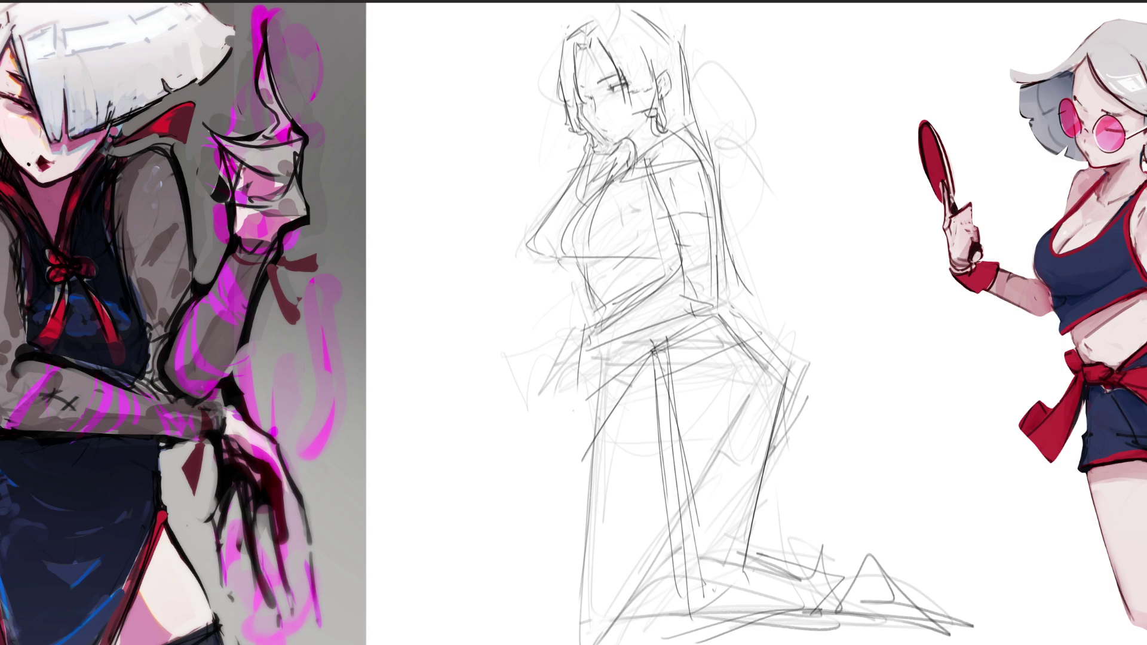
left_click_drag(649, 353, 583, 628)
left_click_drag(591, 373, 577, 605)
left_click_drag(580, 518, 577, 636)
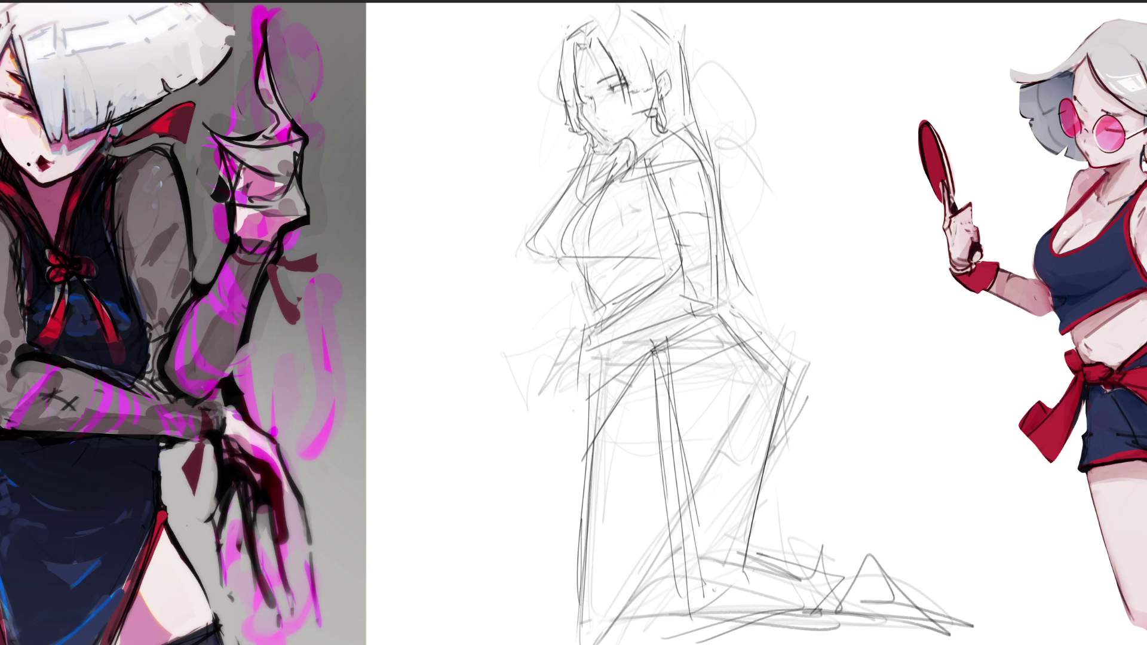
Step: Try ground strokes around the kneeling legs, then undo them
mouse_move(779, 489)
left_mouse_down()
mouse_move(780, 554)
mouse_move(932, 535)
mouse_move(813, 584)
left_mouse_up()
mouse_move(573, 548)
left_mouse_down()
mouse_move(504, 577)
mouse_move(540, 581)
left_mouse_up()
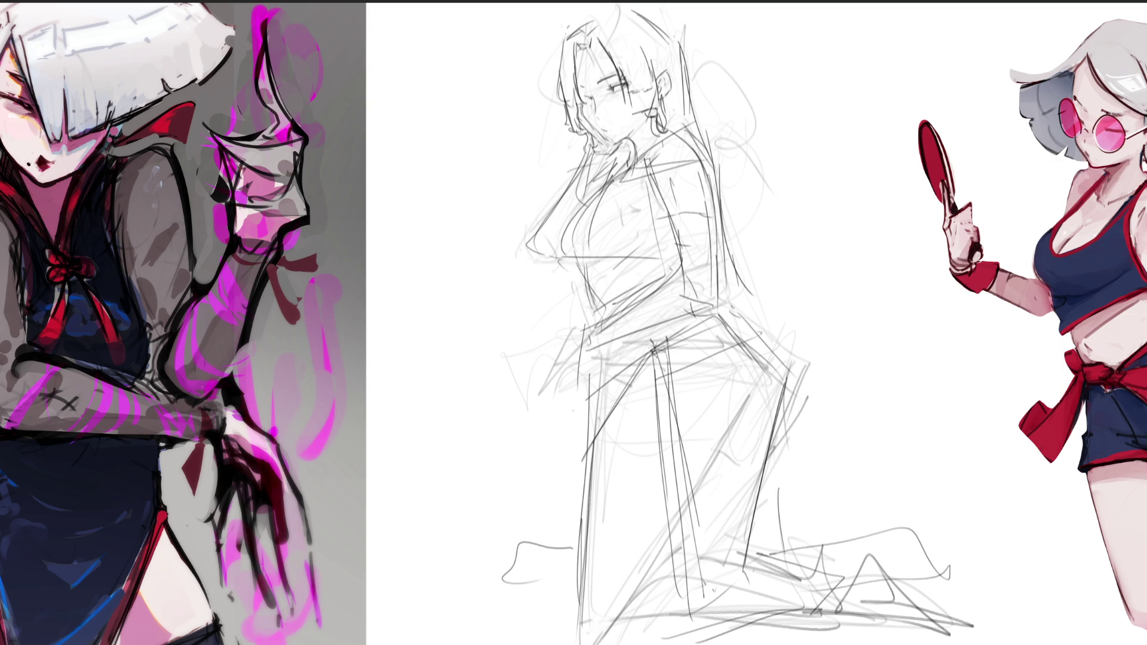
key("ctrl+z")
key("ctrl+z")
key("ctrl+z")
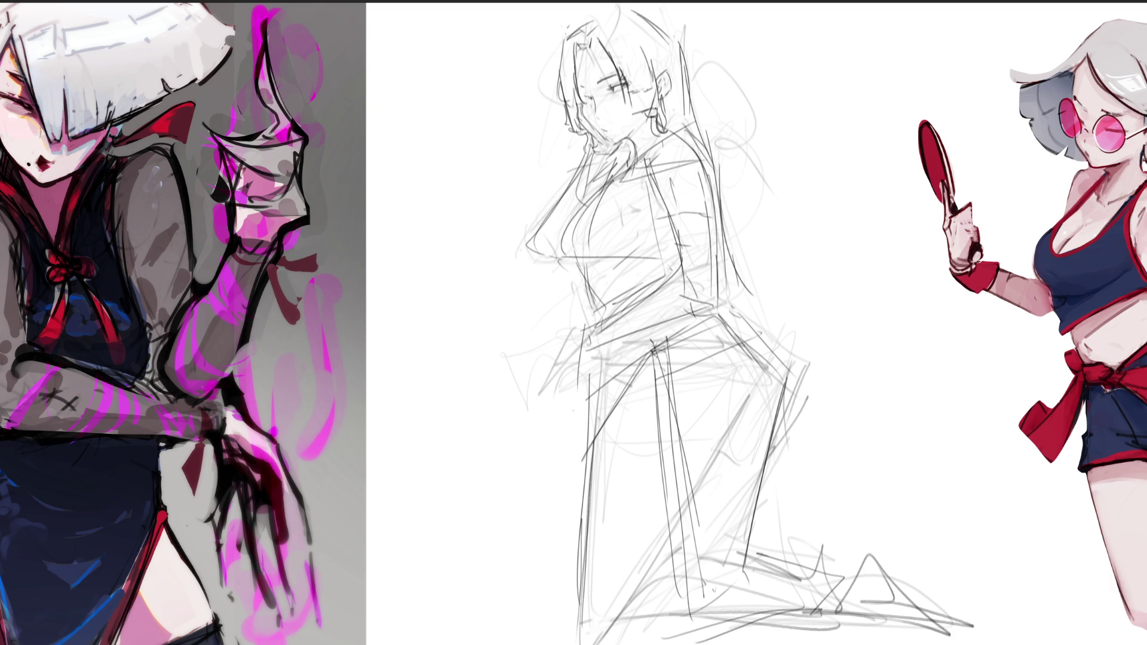
Step: Redraw the neck and collar lines with light strokes around the chest and shoulder
mouse_move(624, 171)
left_mouse_down()
mouse_move(676, 126)
mouse_move(683, 135)
left_mouse_up()
mouse_move(650, 187)
left_mouse_down()
mouse_move(640, 200)
mouse_move(663, 214)
left_mouse_up()
left_click_drag(661, 158, 640, 191)
left_click_drag(698, 142, 691, 164)
left_click_drag(702, 164, 698, 179)
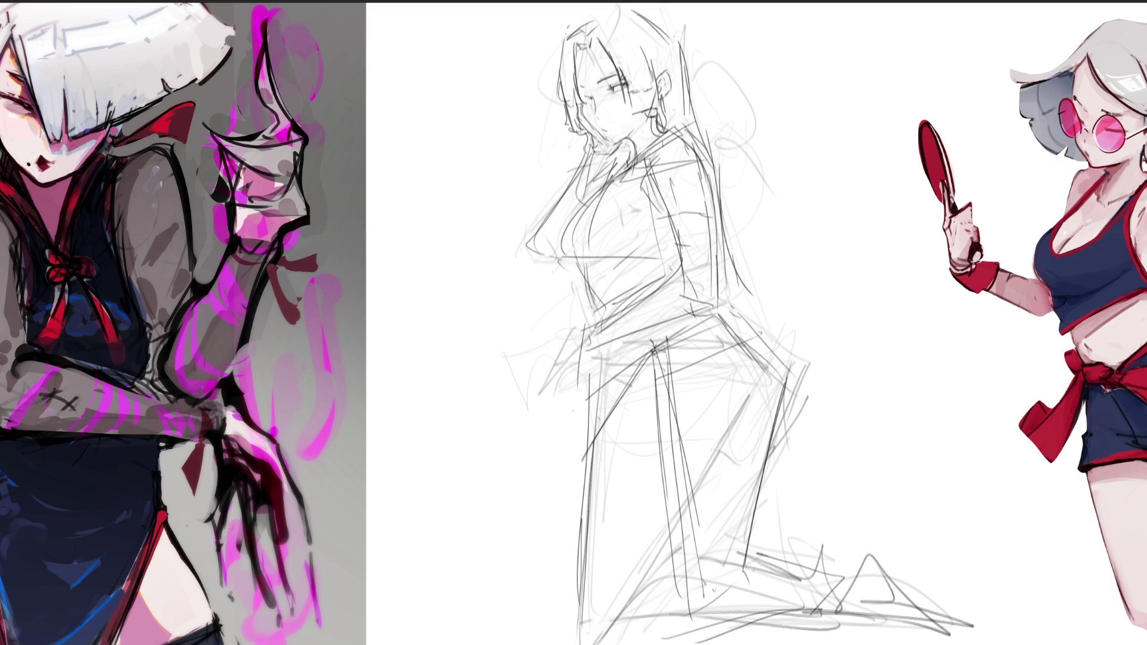
Step: Sketch the hand resting on the hip and refine the waistline
mouse_move(589, 326)
left_mouse_down()
mouse_move(571, 386)
mouse_move(599, 408)
left_mouse_up()
left_click_drag(643, 347, 577, 416)
mouse_move(598, 333)
left_mouse_down()
mouse_move(584, 382)
mouse_move(610, 388)
mouse_move(599, 340)
mouse_move(599, 357)
left_mouse_up()
left_click_drag(602, 363, 622, 371)
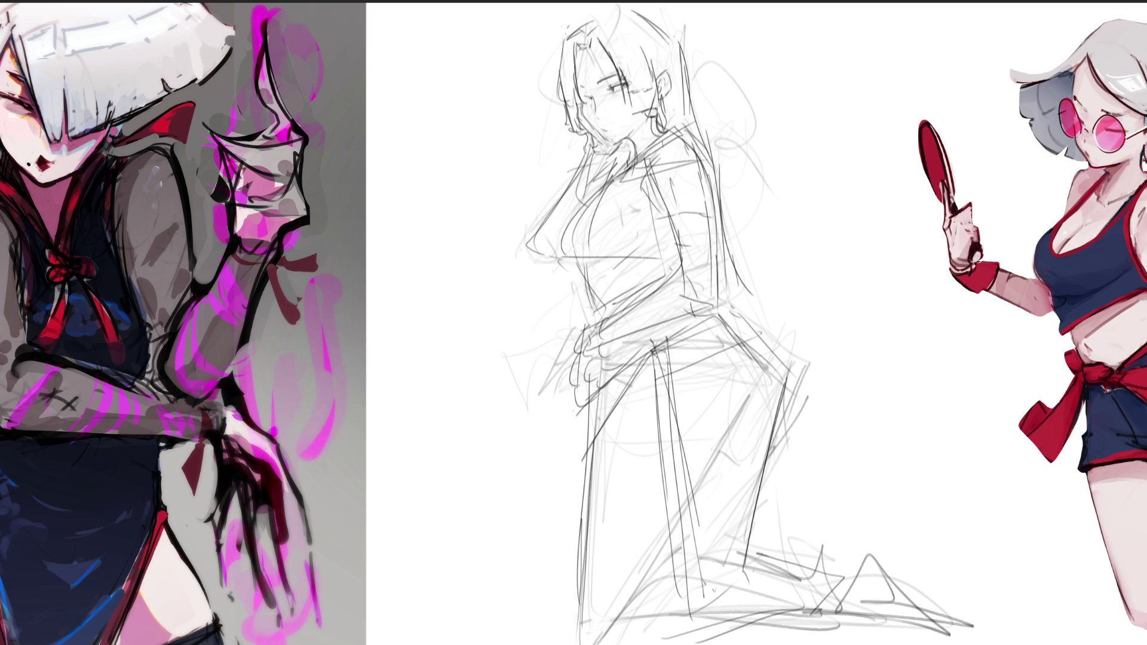
mouse_move(604, 330)
left_mouse_down()
mouse_move(617, 343)
mouse_move(617, 330)
mouse_move(627, 358)
left_mouse_up()
Step: Refine the lines left of the chin, the neck and shoulder, and the breast outline
mouse_move(585, 153)
left_mouse_down()
mouse_move(561, 223)
mouse_move(589, 200)
left_mouse_up()
left_click_drag(610, 157, 581, 202)
mouse_move(613, 155)
left_mouse_down()
mouse_move(590, 195)
mouse_move(551, 210)
left_mouse_up()
mouse_move(548, 252)
left_mouse_down()
mouse_move(524, 272)
mouse_move(575, 264)
left_mouse_up()
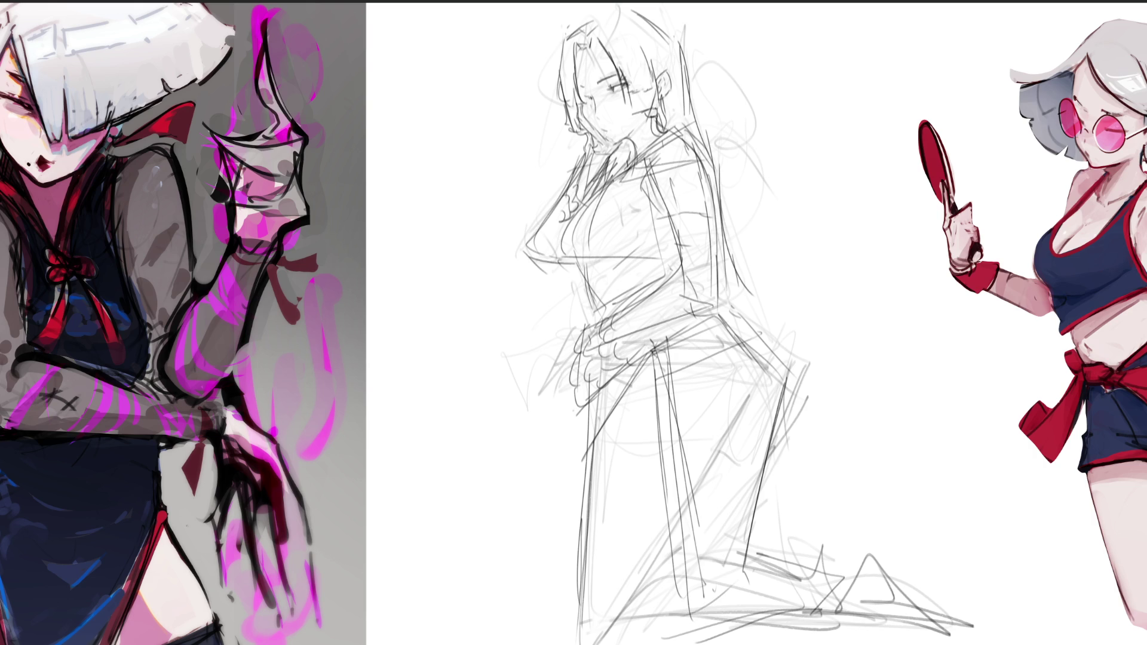
Step: Redraw the chest contour cleanly and add a line under the chest, discarding a shoulder stroke
left_click_drag(594, 195, 554, 267)
key("ctrl+z")
left_click_drag(592, 200, 560, 265)
key("ctrl+z")
left_click_drag(591, 198, 562, 254)
mouse_move(623, 244)
left_mouse_down()
mouse_move(582, 270)
mouse_move(602, 304)
left_mouse_up()
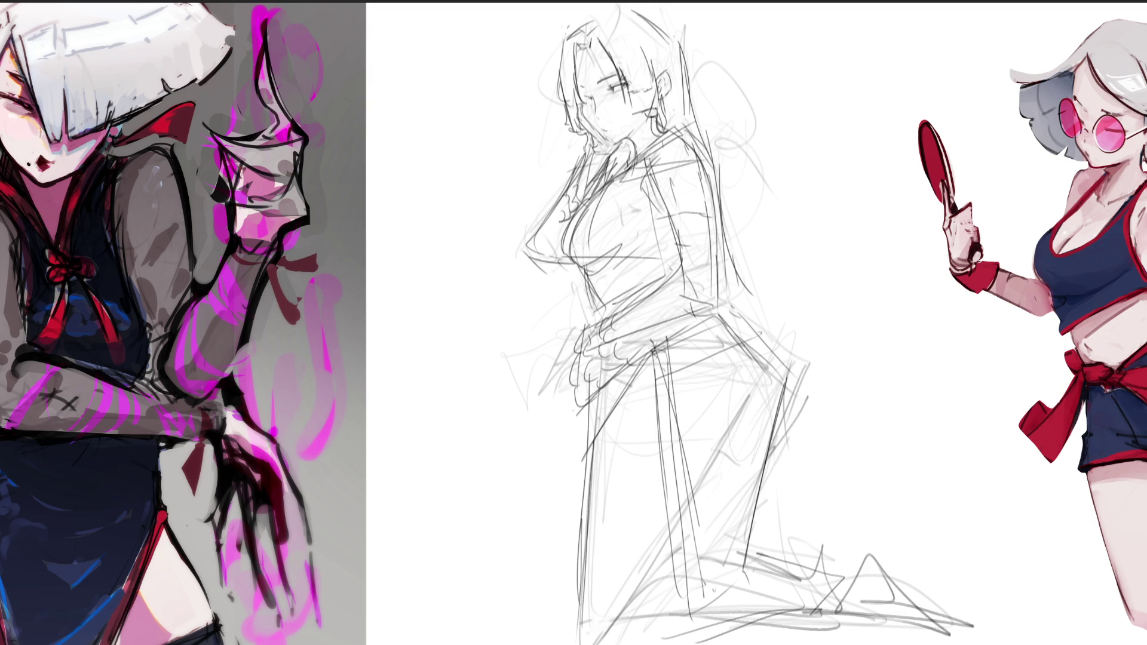
left_click_drag(647, 155, 593, 205)
key("ctrl+z")
Step: Lighten the sketch lines around the knee and thigh, then lay a thick dark stroke down the front thigh
left_click_drag(750, 379, 690, 496)
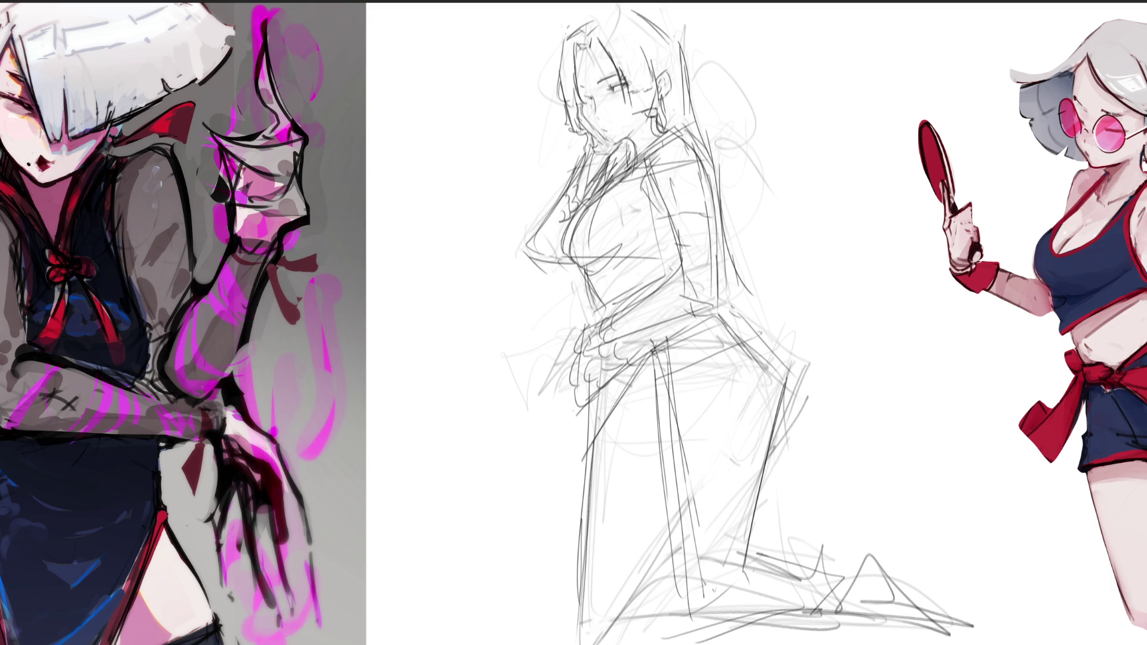
mouse_move(738, 305)
left_mouse_down()
mouse_move(792, 397)
mouse_move(764, 368)
mouse_move(765, 490)
left_mouse_up()
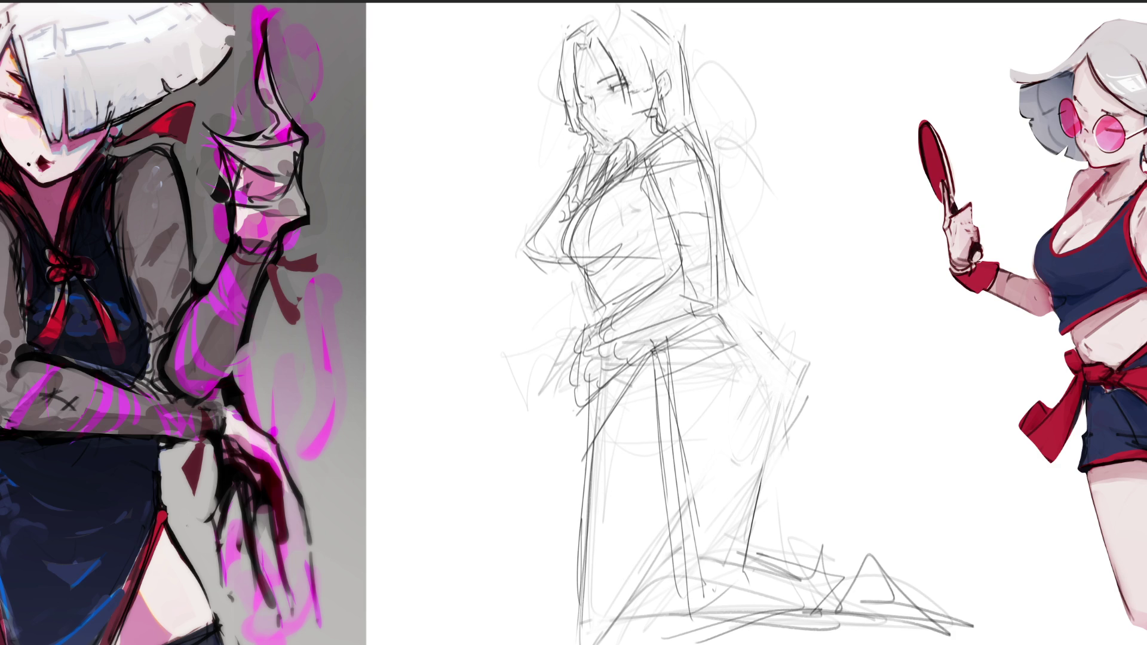
left_click_drag(794, 367, 784, 454)
mouse_move(730, 317)
left_mouse_down()
mouse_move(777, 418)
mouse_move(765, 556)
mouse_move(771, 406)
mouse_move(778, 511)
left_mouse_up()
Step: Soften the front thigh stroke, then paint and lighten a thick dark stroke behind the legs
left_click_drag(782, 423, 777, 535)
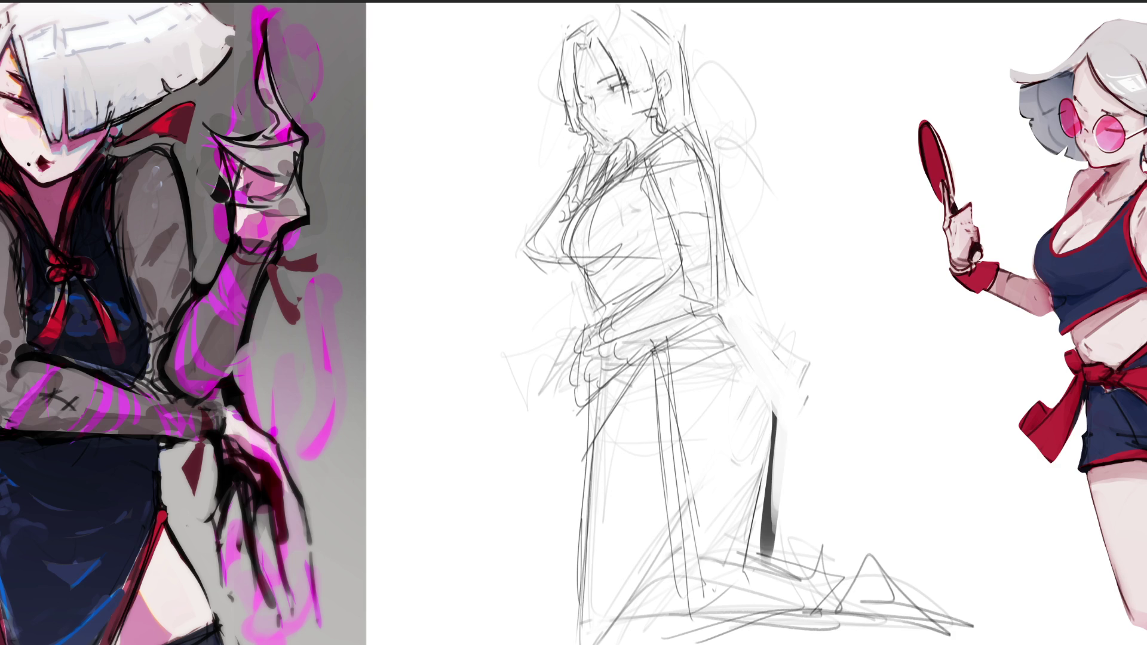
left_click_drag(576, 397, 573, 585)
left_click_drag(584, 445, 583, 618)
left_click_drag(570, 401, 574, 603)
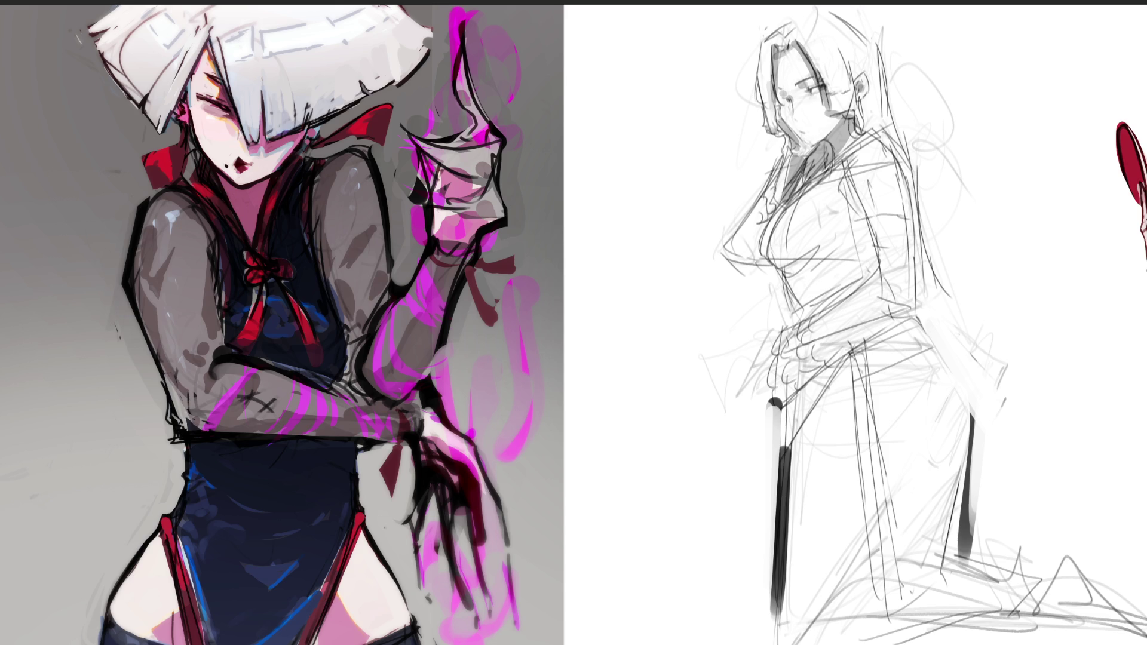
Step: Mark the ear top, head top, hair edges, jawline, eyebrow and chin-to-neck join
mouse_move(857, 76)
left_mouse_down()
mouse_move(868, 71)
mouse_move(855, 73)
left_mouse_up()
left_click_drag(792, 17, 821, 16)
left_click_drag(756, 39, 751, 121)
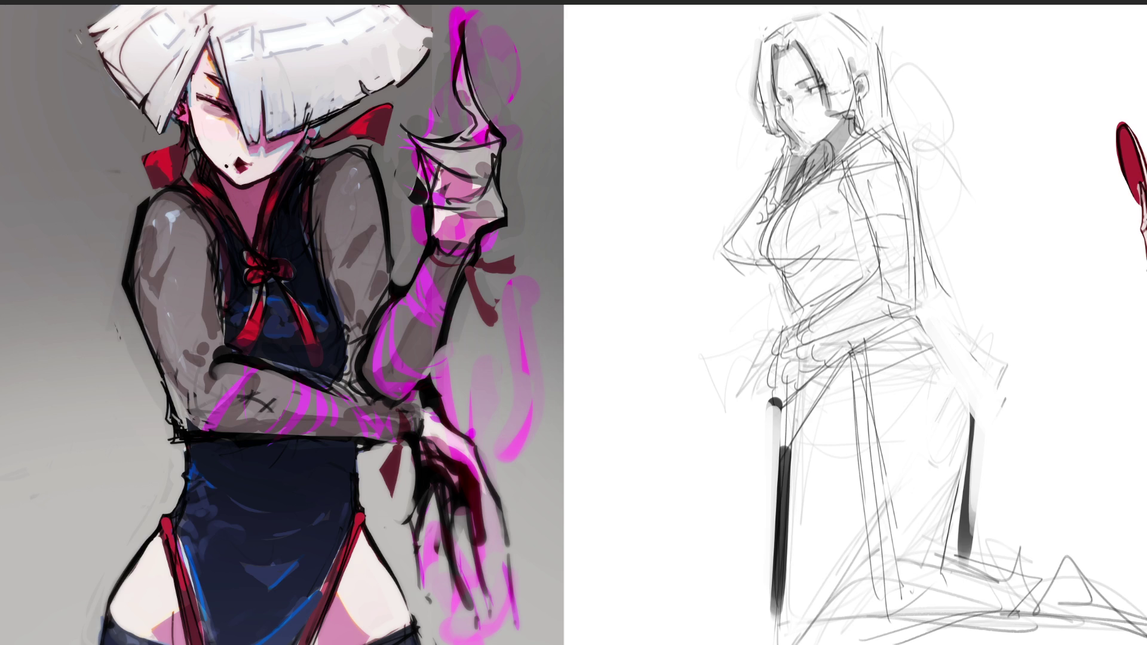
mouse_move(844, 10)
left_mouse_down()
mouse_move(884, 49)
mouse_move(888, 105)
left_mouse_up()
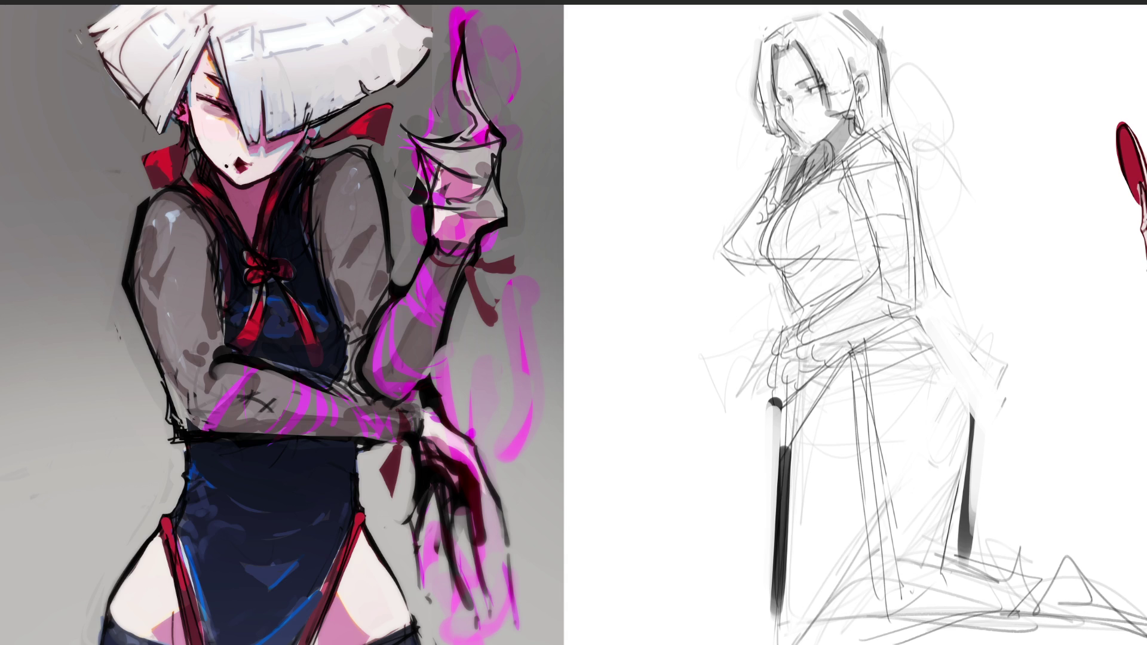
left_click_drag(803, 138, 821, 147)
left_click_drag(782, 104, 779, 119)
left_click_drag(798, 82, 814, 76)
left_click_drag(814, 142, 834, 128)
Step: Ink the forehead hairline, outer hair edges, under-eye line, ear and earring
mouse_move(779, 49)
left_mouse_down()
mouse_move(773, 58)
mouse_move(807, 58)
mouse_move(779, 114)
left_mouse_up()
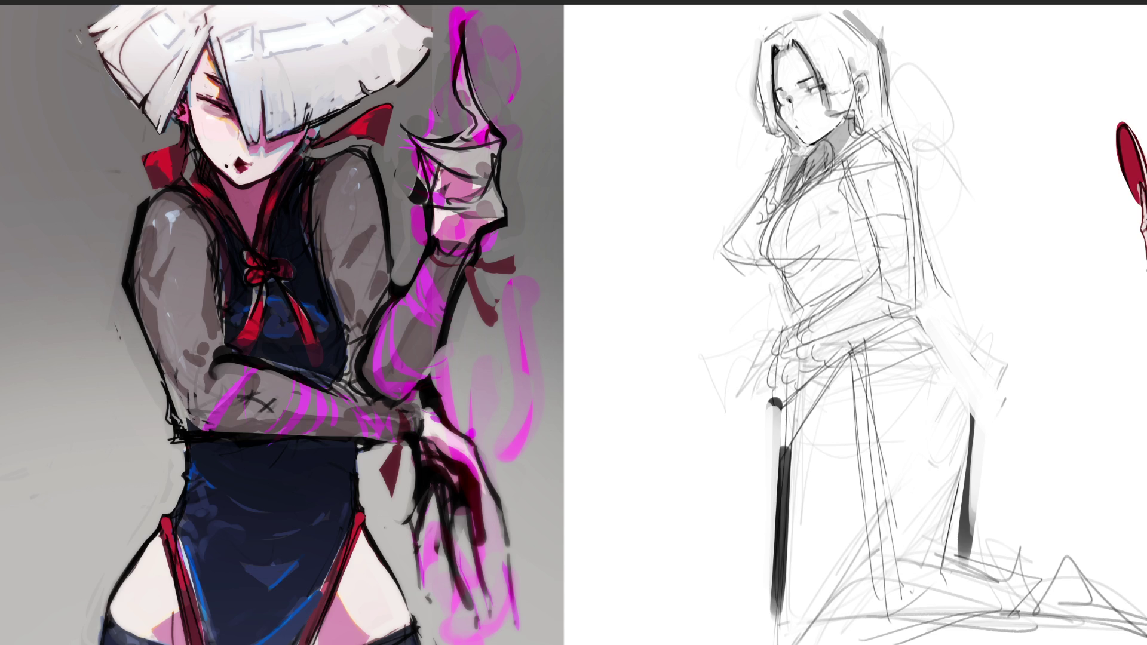
mouse_move(770, 37)
left_mouse_down()
mouse_move(757, 117)
mouse_move(765, 131)
left_mouse_up()
mouse_move(800, 39)
left_mouse_down()
mouse_move(830, 114)
mouse_move(849, 102)
left_mouse_up()
mouse_move(792, 21)
left_mouse_down()
mouse_move(848, 13)
mouse_move(889, 55)
mouse_move(888, 120)
left_mouse_up()
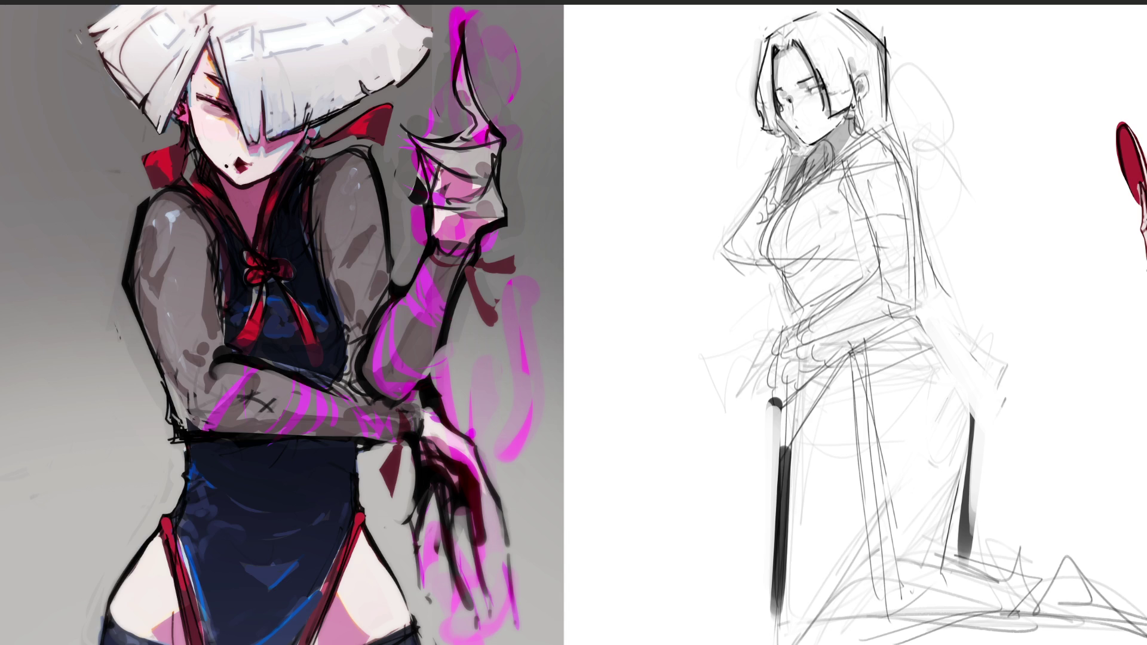
left_click_drag(854, 73, 870, 95)
left_click_drag(865, 102, 864, 122)
Step: Add the mouth line and ink the neck, its shading and the collar
left_click_drag(802, 127, 814, 123)
left_click_drag(787, 155, 772, 206)
left_click_drag(805, 161, 788, 200)
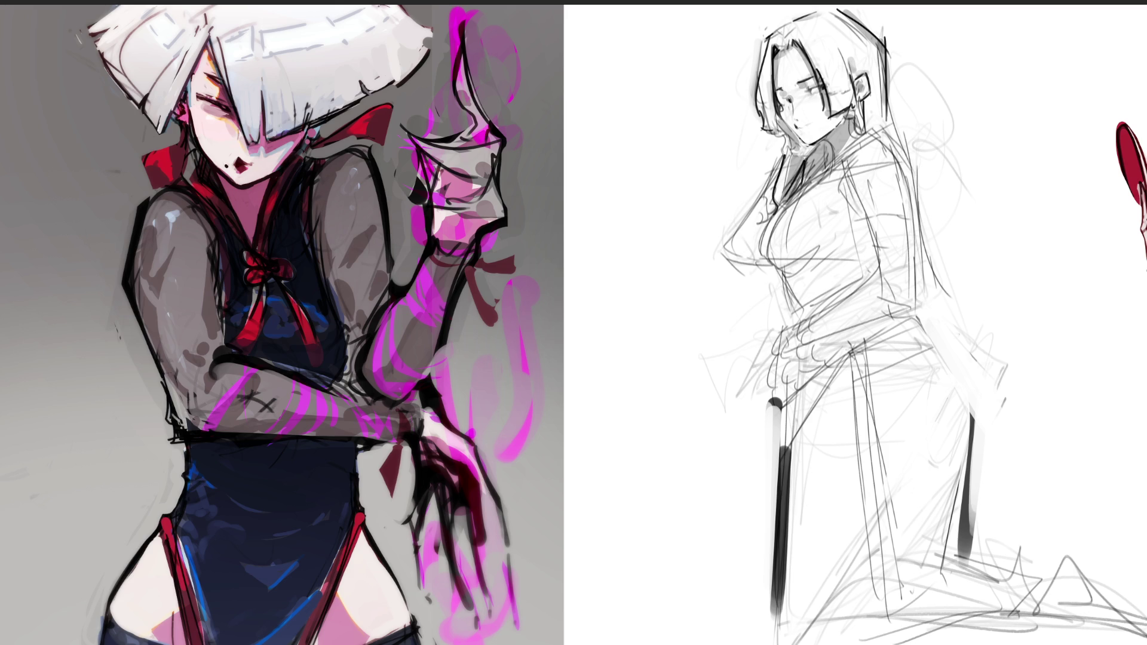
left_click_drag(834, 140, 820, 161)
mouse_move(868, 127)
left_mouse_down()
mouse_move(818, 173)
mouse_move(878, 142)
mouse_move(819, 180)
mouse_move(863, 214)
mouse_move(845, 217)
left_mouse_up()
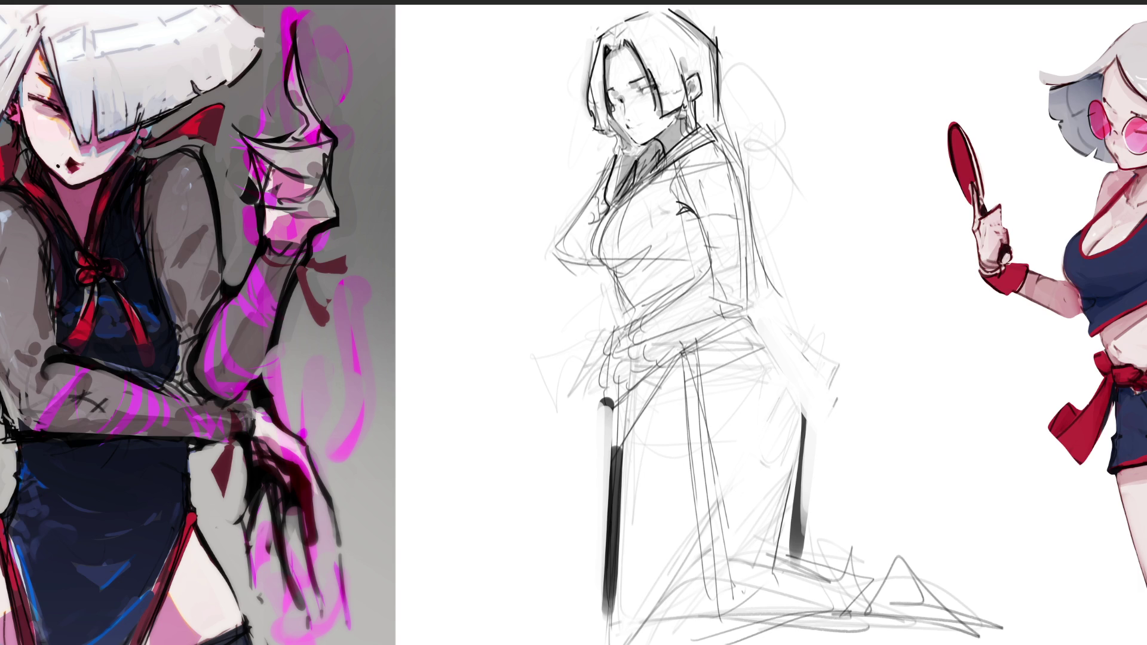
Step: Draw a long dark stroke from the head for the hair falling down the back
left_click_drag(717, 41, 733, 143)
Step: Extend the hair line down the back, redrawing its end as a curl
left_click_drag(729, 84, 773, 251)
left_click_drag(754, 163, 800, 325)
mouse_move(793, 293)
left_mouse_down()
mouse_move(810, 323)
mouse_move(804, 366)
left_mouse_up()
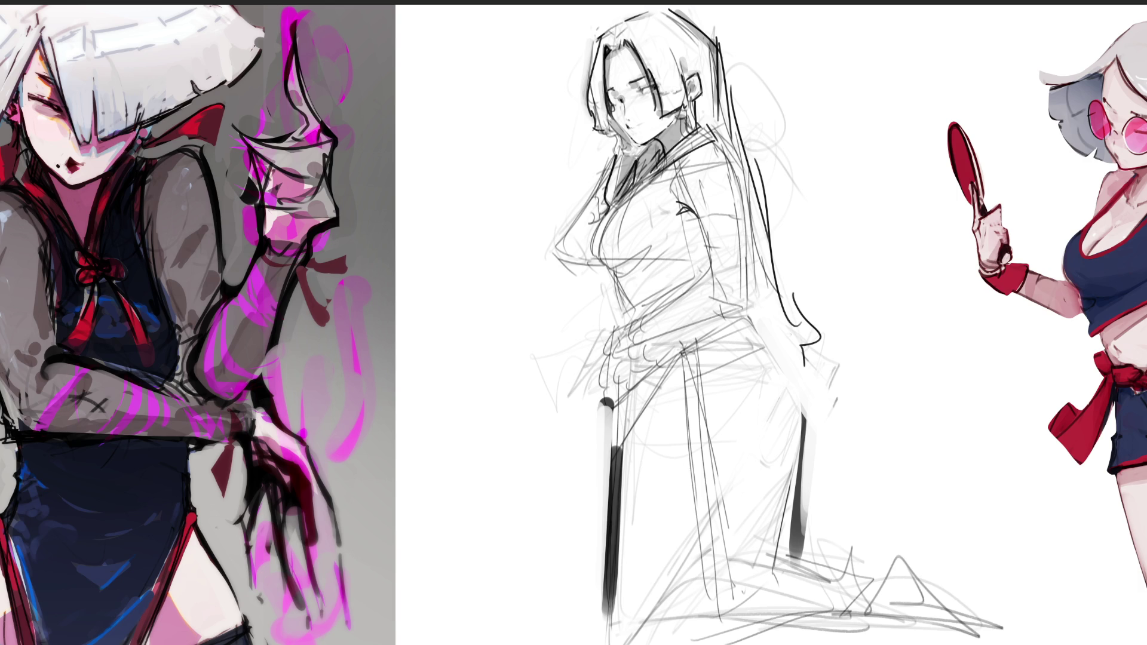
key("ctrl+z")
mouse_move(769, 216)
left_mouse_down()
mouse_move(803, 332)
mouse_move(798, 366)
left_mouse_up()
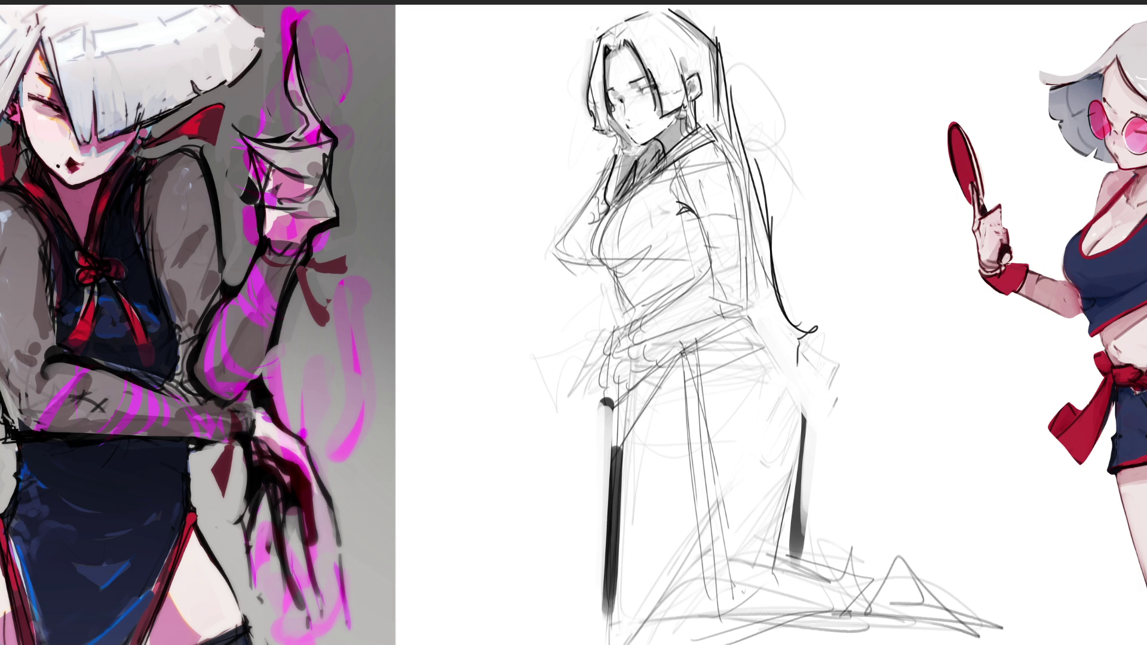
Step: Draw the back contour down to the lower back, then darken the collar shading and inner chest line
mouse_move(711, 131)
left_mouse_down()
mouse_move(732, 159)
mouse_move(750, 316)
mouse_move(793, 399)
left_mouse_up()
left_click_drag(798, 375, 794, 399)
left_click_drag(799, 339, 795, 383)
key("ctrl+z")
mouse_move(743, 318)
left_mouse_down()
mouse_move(801, 341)
mouse_move(785, 366)
mouse_move(804, 388)
left_mouse_up()
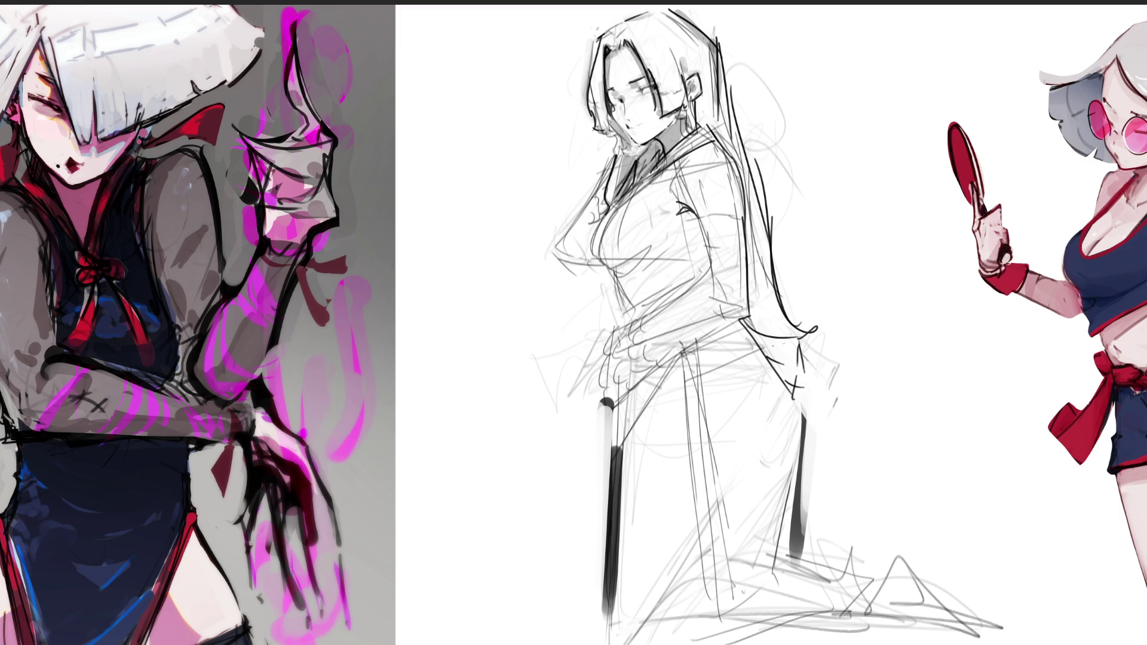
mouse_move(676, 157)
left_mouse_down()
mouse_move(612, 205)
mouse_move(592, 257)
left_mouse_up()
mouse_move(644, 182)
left_mouse_down()
mouse_move(605, 272)
mouse_move(654, 249)
mouse_move(630, 308)
left_mouse_up()
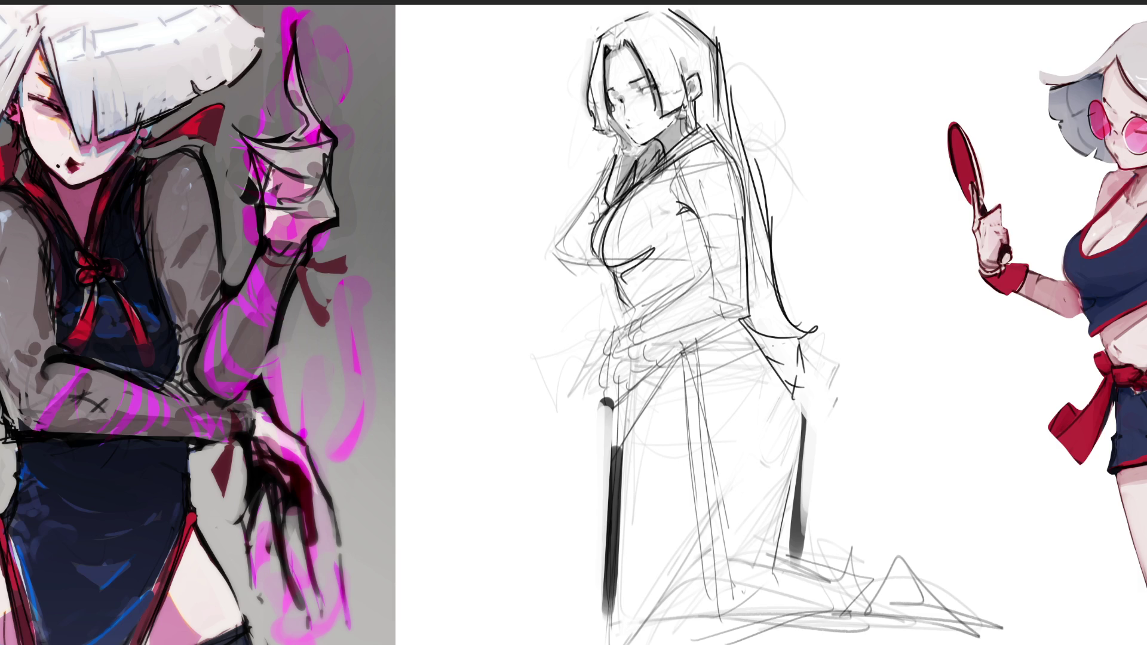
Step: Darken the back and arm contour with thick strokes, erasing and lightening parts of it
left_click_drag(675, 182, 709, 267)
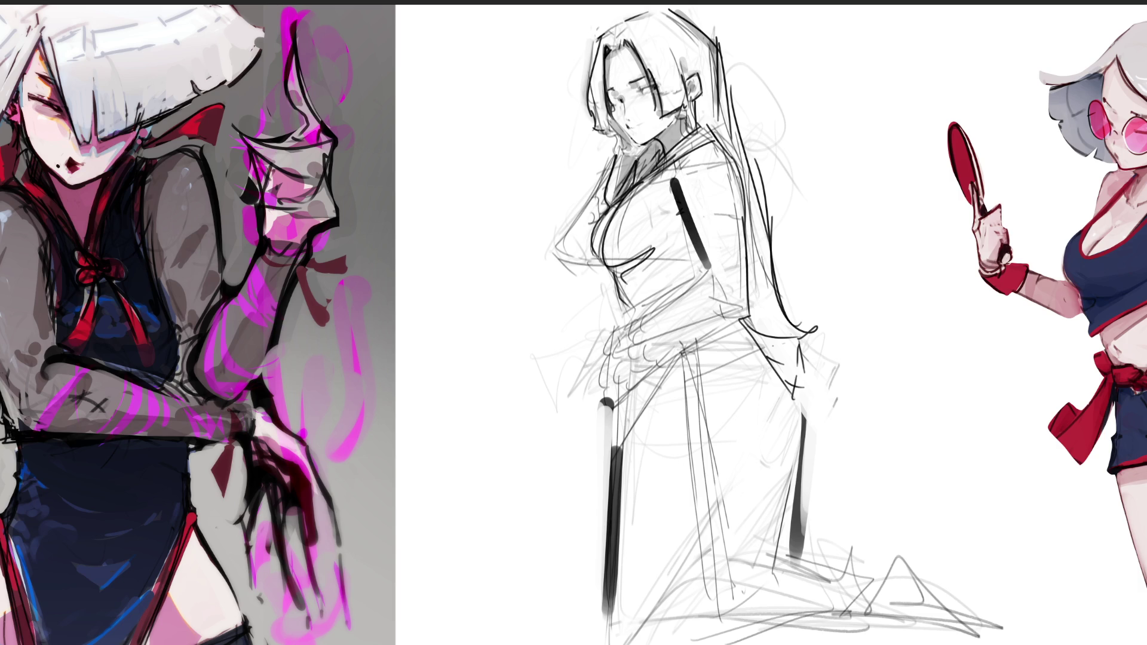
mouse_move(683, 167)
left_mouse_down()
mouse_move(673, 185)
mouse_move(709, 263)
left_mouse_up()
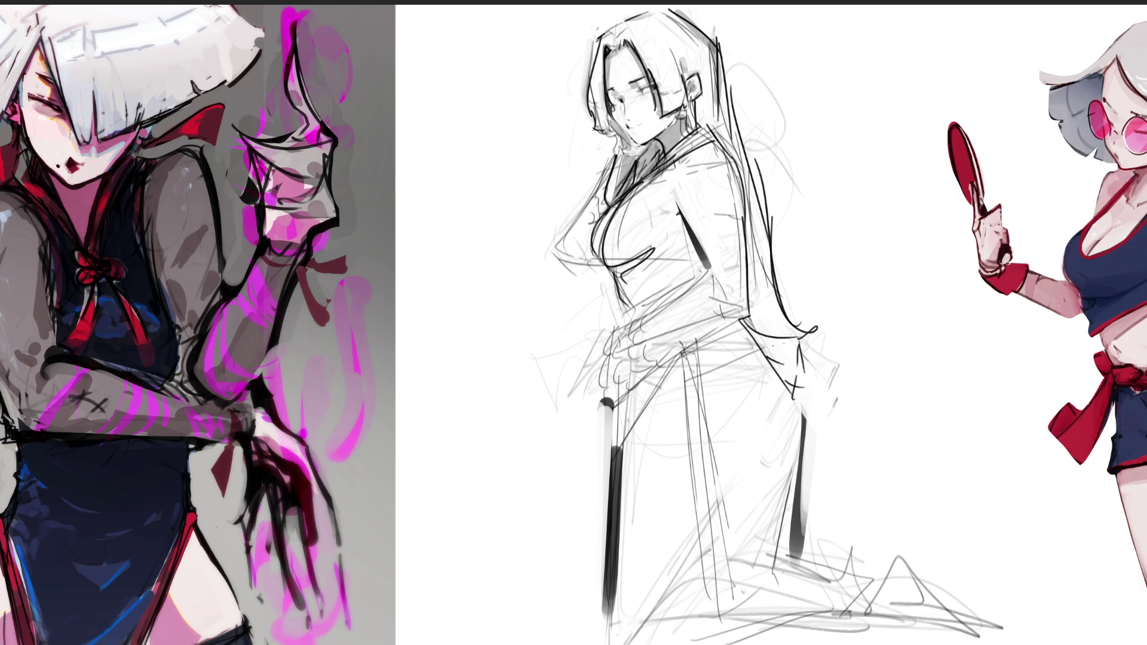
mouse_move(687, 160)
left_mouse_down()
mouse_move(674, 177)
mouse_move(726, 188)
mouse_move(733, 275)
left_mouse_up()
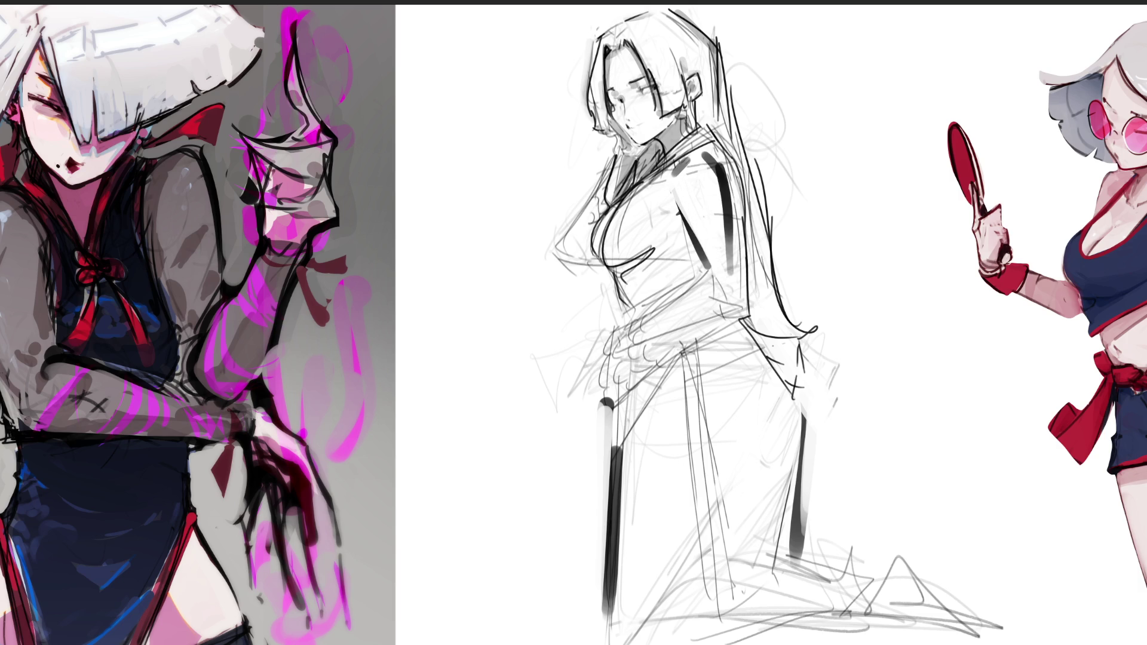
mouse_move(704, 136)
left_mouse_down()
mouse_move(734, 202)
mouse_move(726, 221)
mouse_move(684, 168)
mouse_move(679, 175)
left_mouse_up()
left_click_drag(729, 220, 730, 275)
left_click_drag(729, 195, 744, 259)
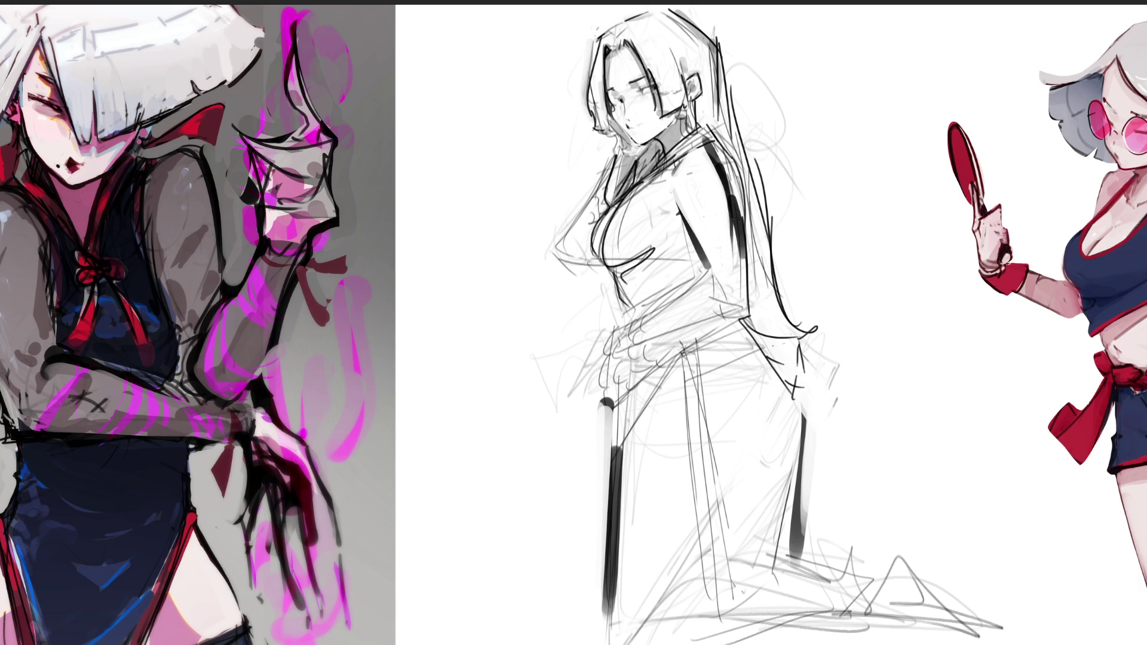
left_click_drag(720, 147, 751, 248)
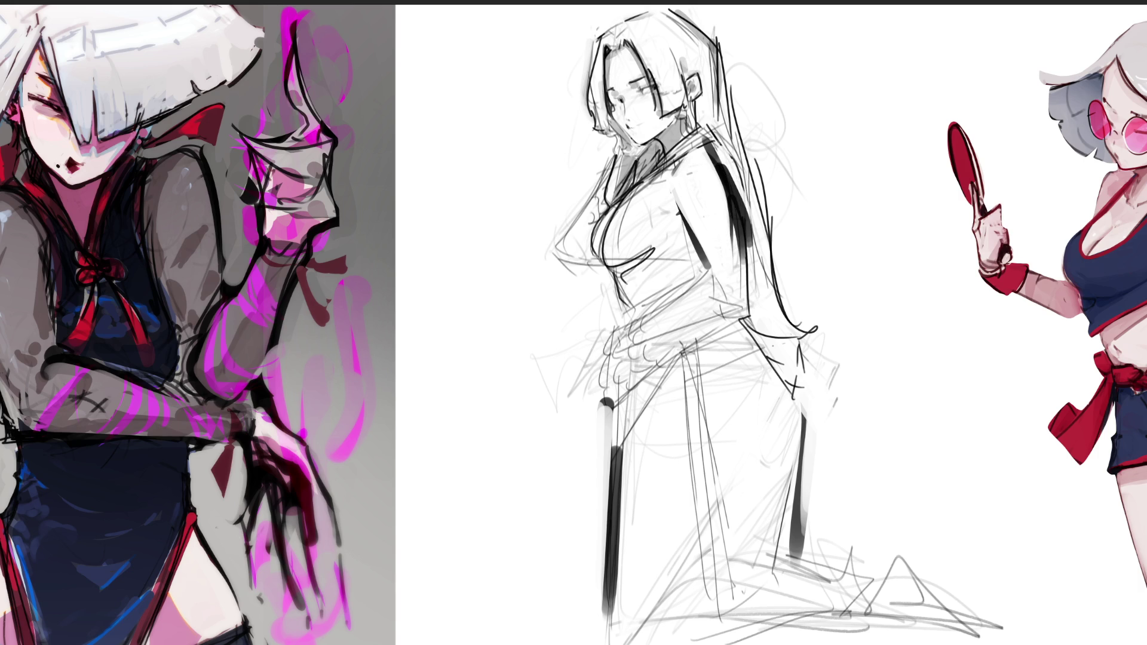
left_click_drag(725, 166, 744, 270)
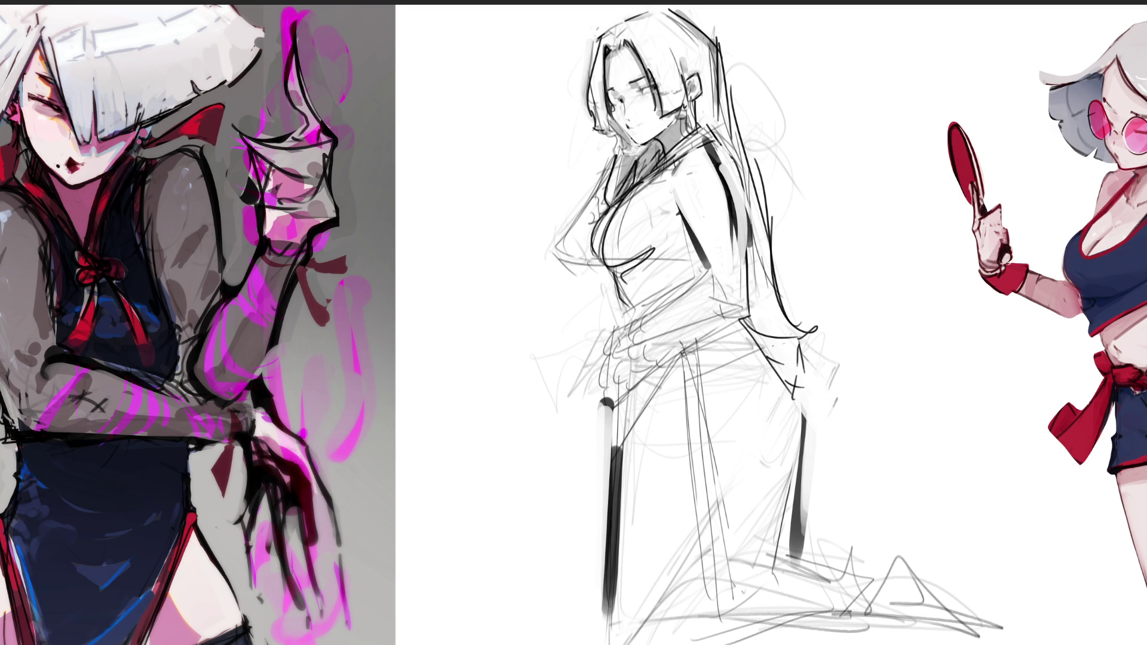
Step: Rough in bold rounded curves over the waist, hip and buttocks
mouse_move(692, 271)
left_mouse_down()
mouse_move(646, 308)
mouse_move(635, 397)
mouse_move(725, 342)
mouse_move(712, 277)
left_mouse_up()
mouse_move(774, 391)
left_mouse_down()
mouse_move(741, 350)
mouse_move(629, 439)
mouse_move(663, 466)
left_mouse_up()
mouse_move(690, 481)
left_mouse_down()
mouse_move(753, 463)
mouse_move(789, 403)
mouse_move(732, 487)
mouse_move(633, 412)
mouse_move(649, 609)
mouse_move(777, 433)
left_mouse_up()
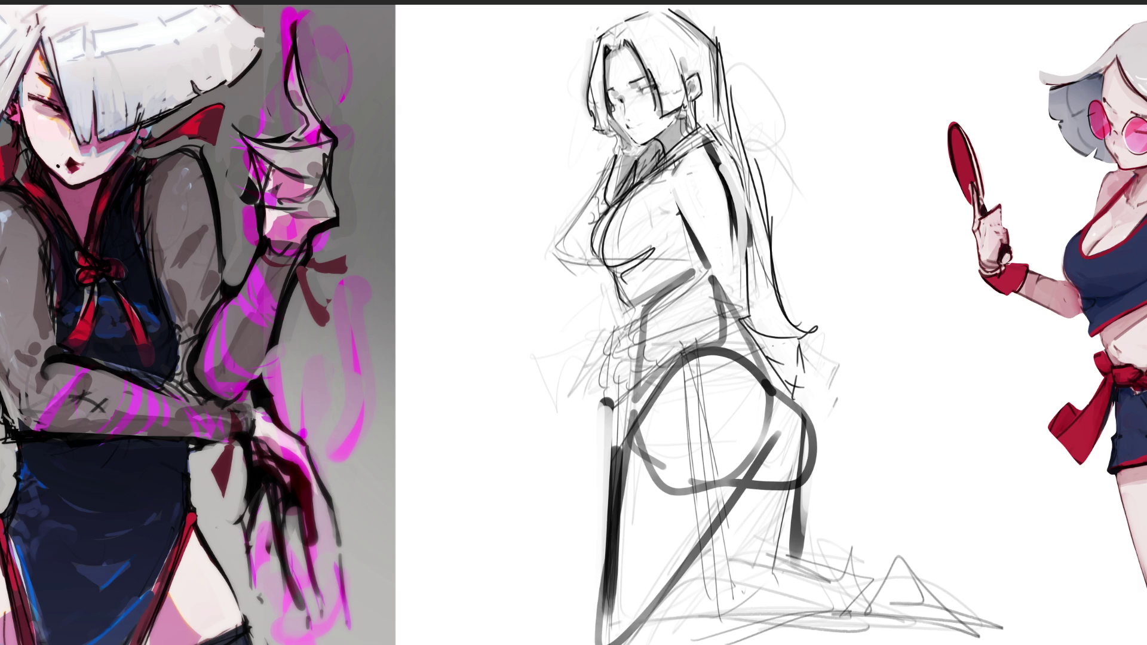
Step: Undo the hip loop, then redraw bold contour curves down the thighs and lower legs
key("ctrl+z")
key("ctrl+z")
mouse_move(753, 334)
left_mouse_down()
mouse_move(782, 385)
mouse_move(802, 554)
left_mouse_up()
mouse_move(721, 540)
left_mouse_down()
mouse_move(820, 496)
mouse_move(730, 560)
mouse_move(650, 642)
left_mouse_up()
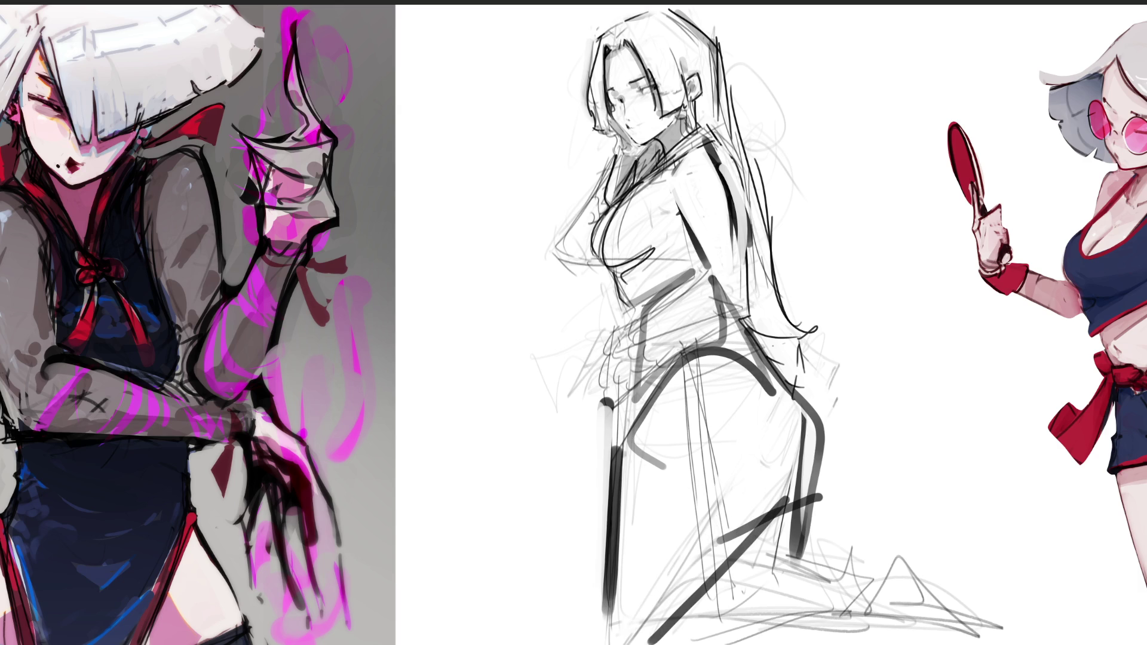
left_click_drag(625, 449, 625, 643)
mouse_move(622, 420)
left_mouse_down()
mouse_move(679, 386)
mouse_move(723, 603)
mouse_move(800, 610)
left_mouse_up()
left_click_drag(814, 511, 812, 589)
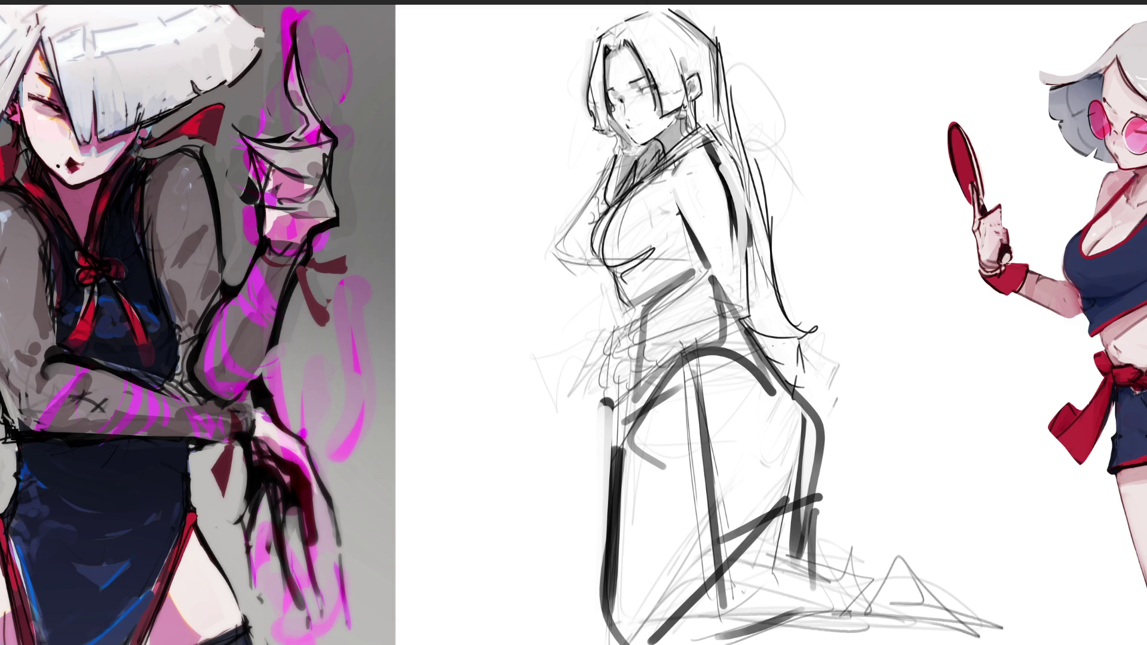
Step: Lighten the hip and thigh strokes and the crossing lines on the lower leg
mouse_move(682, 377)
left_mouse_down()
mouse_move(645, 457)
mouse_move(662, 467)
mouse_move(720, 373)
left_mouse_up()
mouse_move(714, 448)
left_mouse_down()
mouse_move(740, 597)
mouse_move(759, 511)
left_mouse_up()
mouse_move(768, 582)
left_mouse_down()
mouse_move(783, 445)
mouse_move(795, 568)
left_mouse_up()
left_click_drag(776, 396, 747, 371)
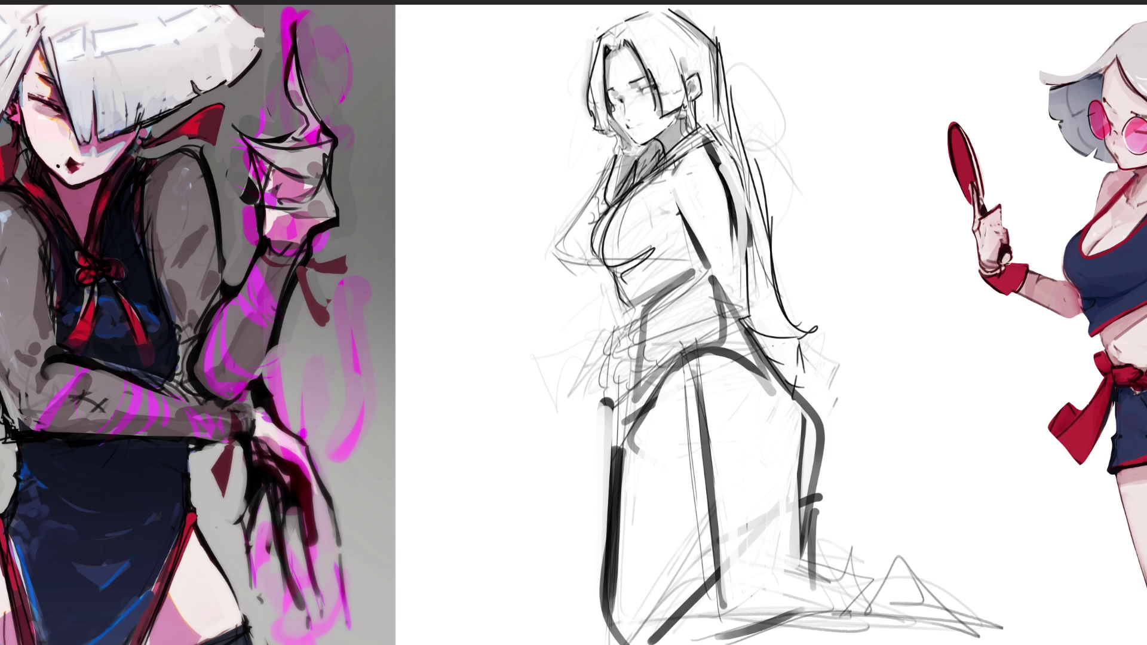
mouse_move(679, 358)
left_mouse_down()
mouse_move(693, 554)
mouse_move(706, 559)
left_mouse_up()
mouse_move(690, 357)
left_mouse_down()
mouse_move(687, 553)
mouse_move(696, 374)
mouse_move(685, 376)
mouse_move(786, 381)
left_mouse_up()
Step: Paint dark strokes across the hip, rework the left thigh line, and redraw the knee curve
left_click_drag(695, 358, 785, 334)
mouse_move(752, 346)
left_mouse_down()
mouse_move(795, 380)
mouse_move(675, 367)
left_mouse_up()
left_click_drag(690, 355, 617, 412)
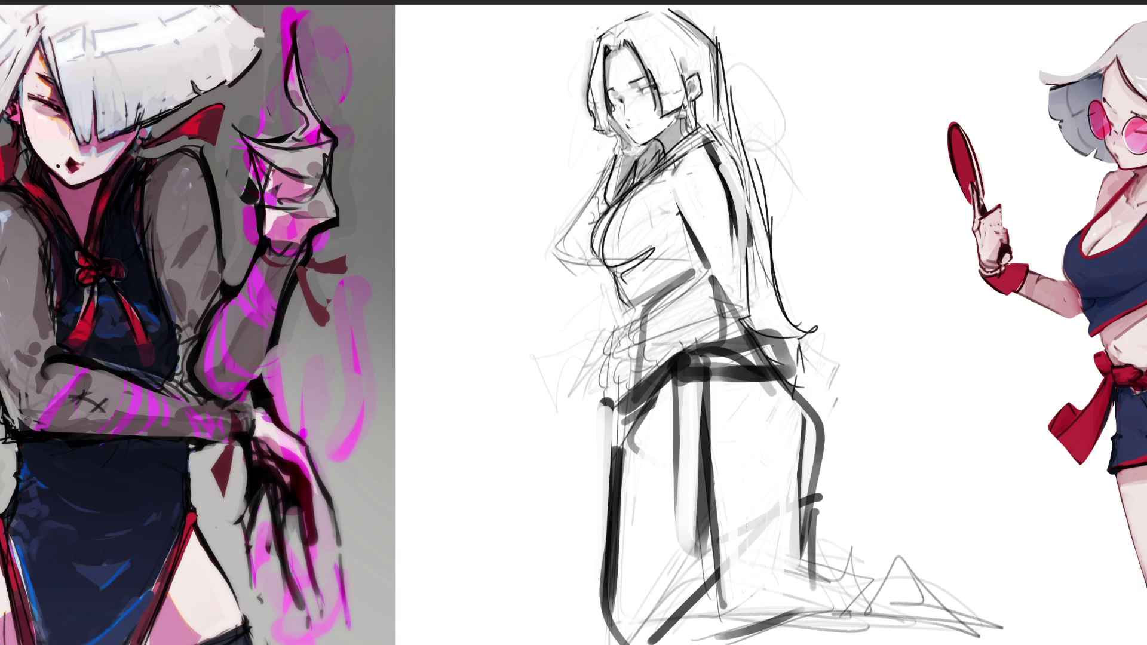
mouse_move(638, 417)
left_mouse_down()
mouse_move(624, 559)
mouse_move(625, 538)
left_mouse_up()
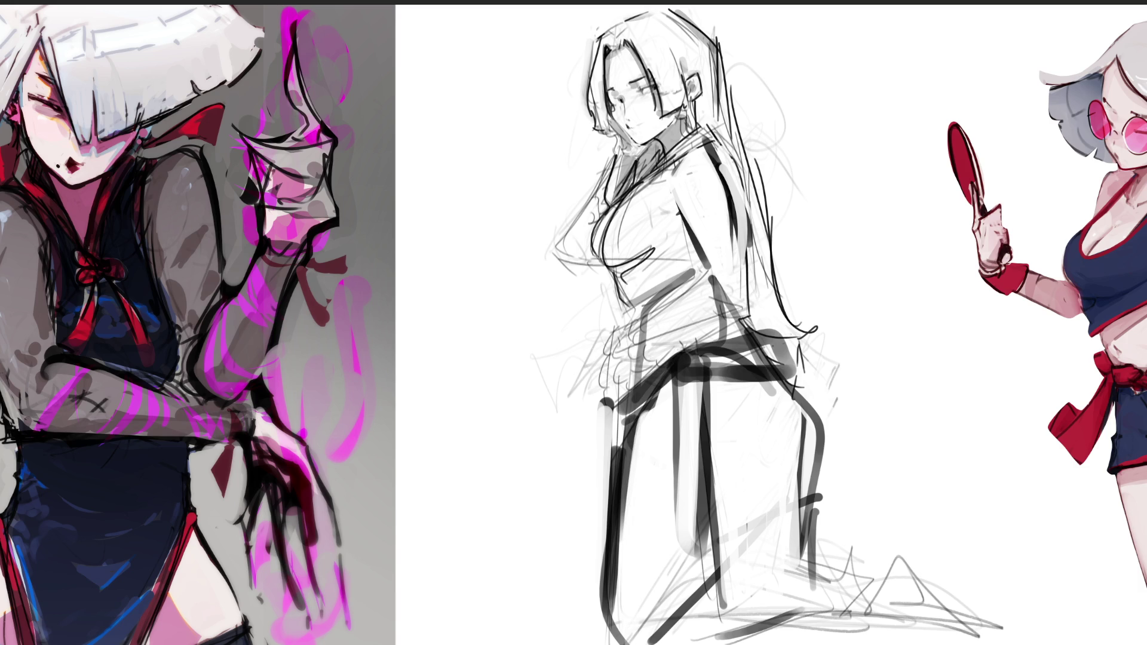
left_click_drag(621, 426, 601, 591)
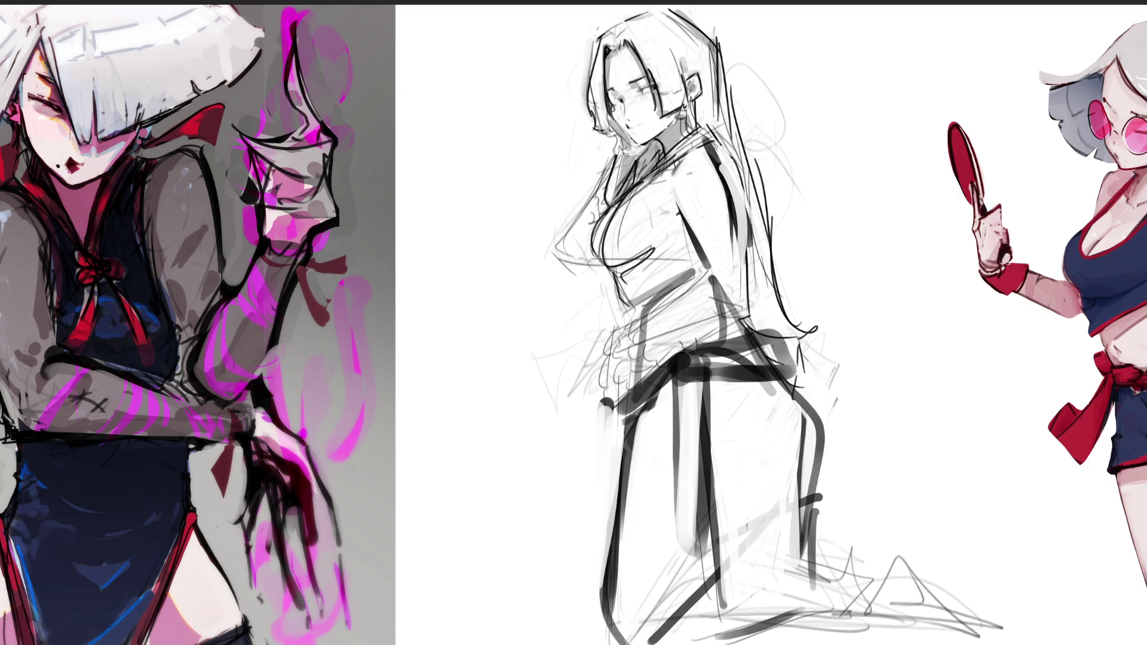
mouse_move(628, 644)
left_mouse_down()
mouse_move(705, 642)
mouse_move(717, 594)
mouse_move(757, 632)
mouse_move(672, 602)
mouse_move(762, 633)
left_mouse_up()
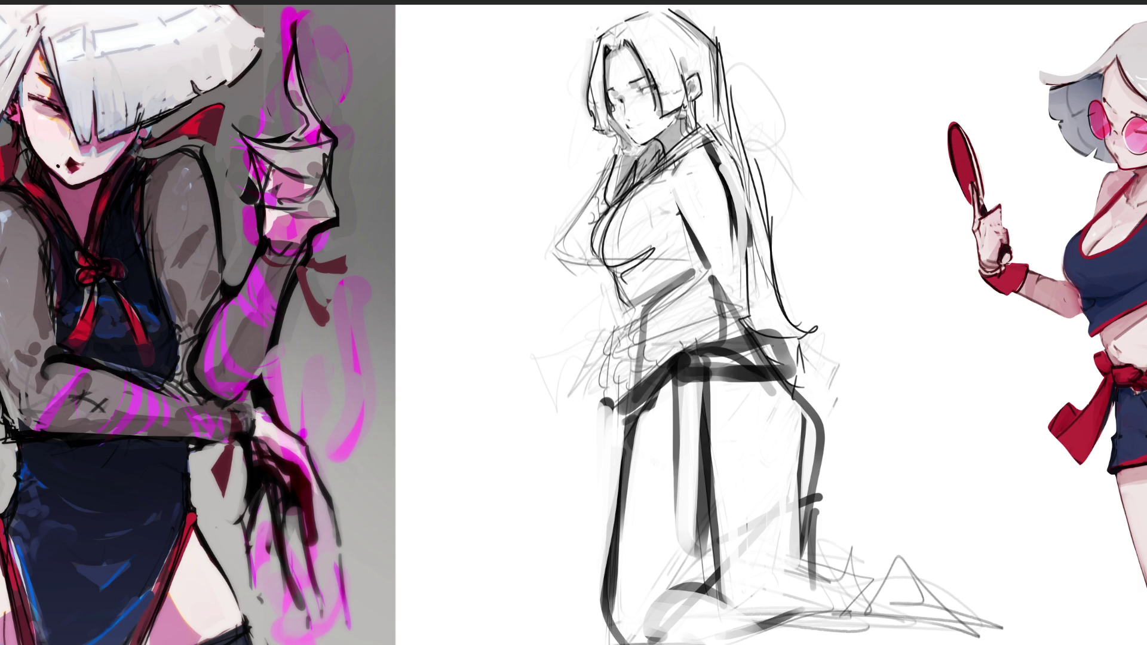
Step: Lighten the dark vertical lines along her back, the belt's right end, and the hip contour
left_click_drag(803, 414, 802, 547)
left_click_drag(805, 424, 805, 584)
left_click_drag(815, 435, 812, 584)
mouse_move(820, 432)
left_mouse_down()
mouse_move(818, 565)
mouse_move(835, 571)
mouse_move(817, 545)
left_mouse_up()
left_click_drag(768, 384, 773, 394)
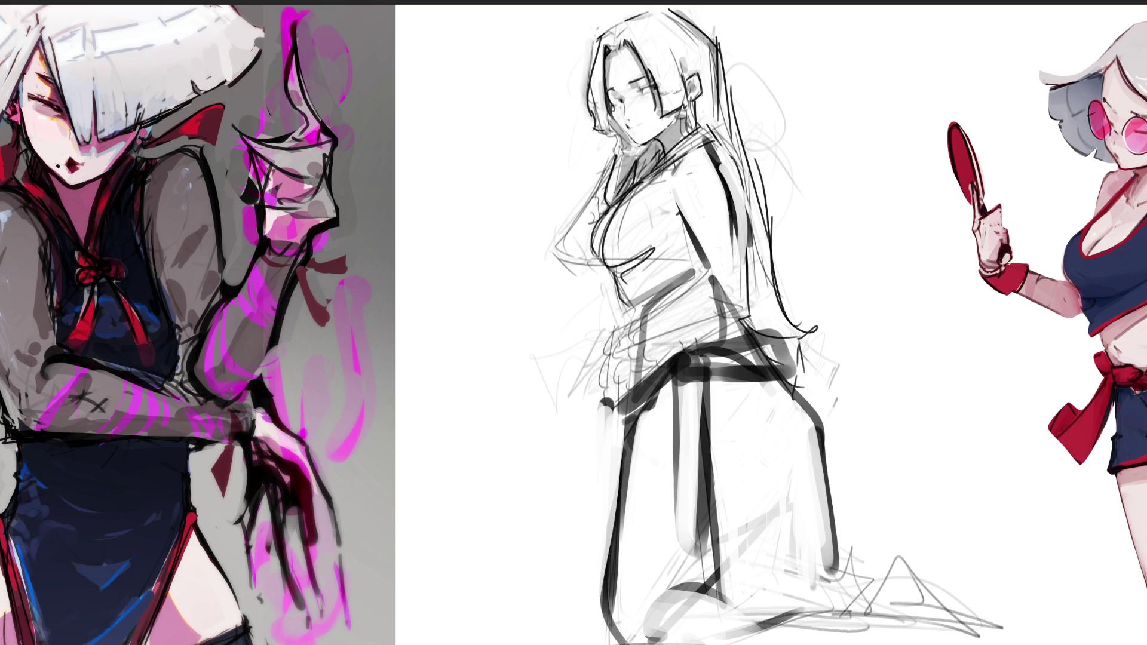
left_click_drag(607, 267, 637, 315)
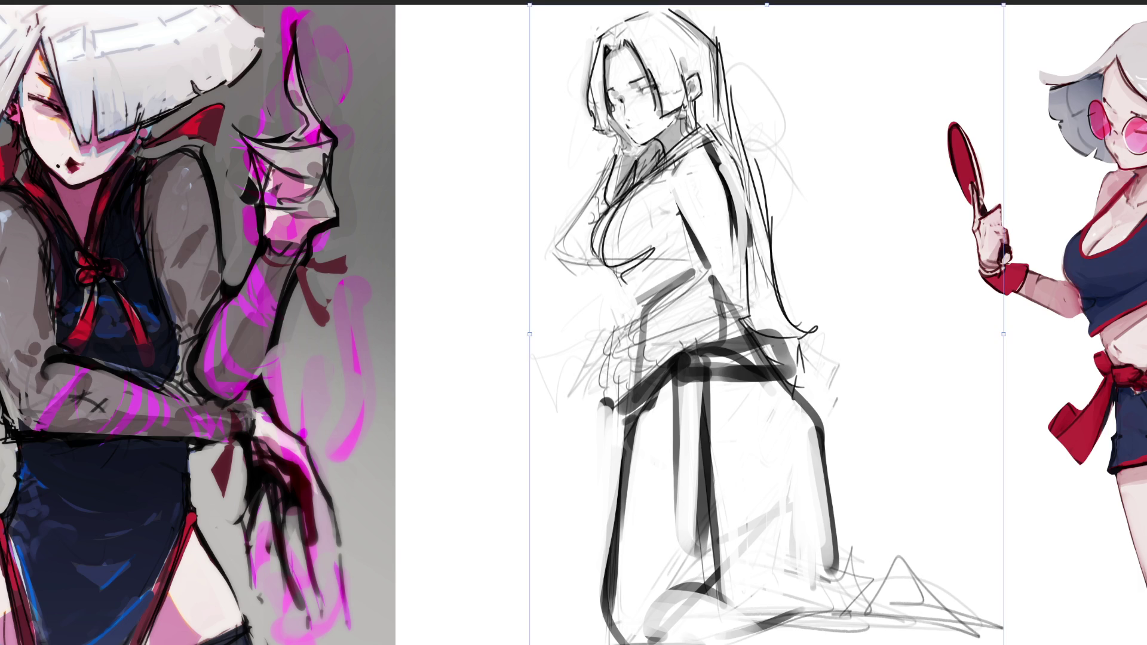
Step: Slide the kneeling sketch further left and erase the faint scribbles beside the hair
left_click_drag(687, 328, 551, 326)
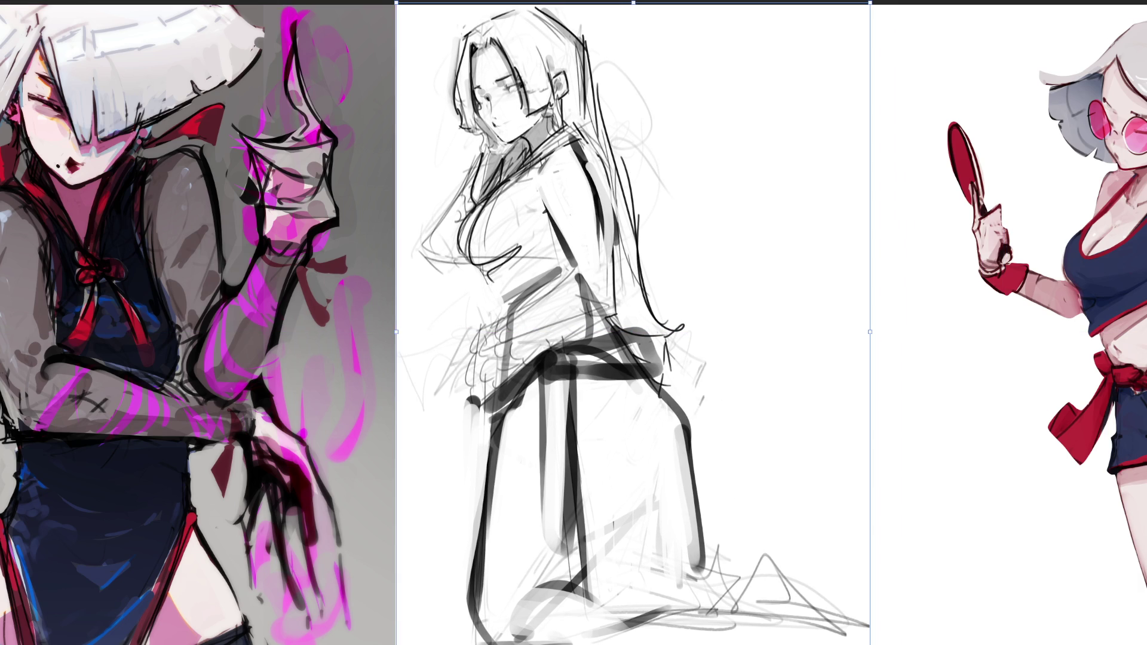
key("Return")
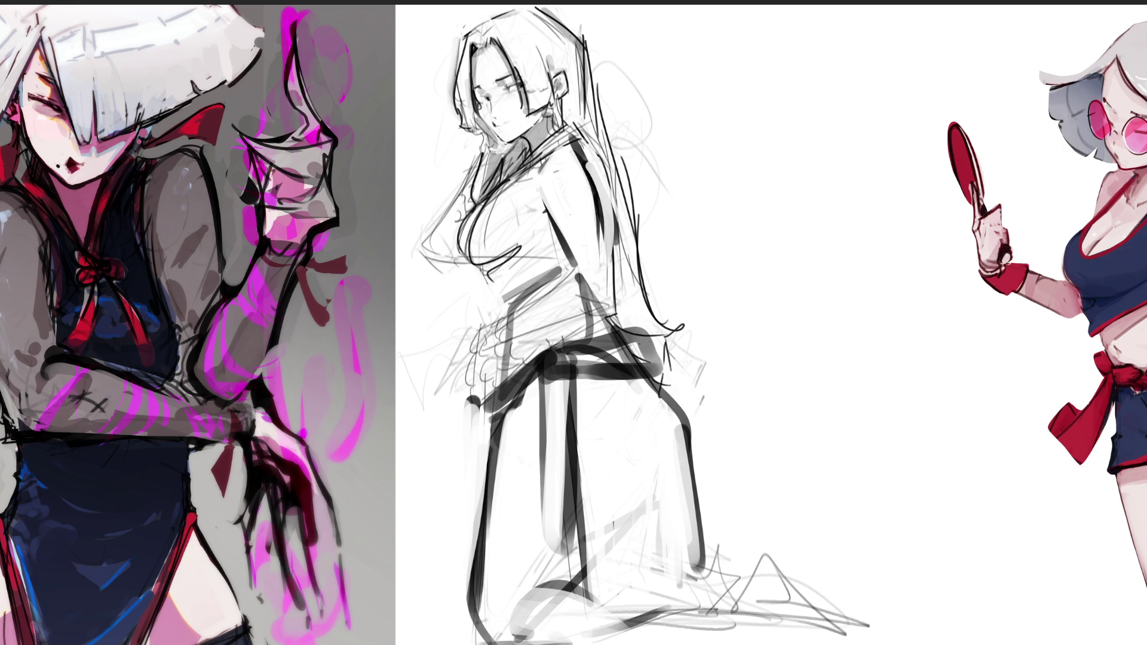
left_click_drag(618, 141, 659, 179)
left_click_drag(628, 79, 642, 99)
left_click_drag(659, 172, 665, 189)
Step: Add grey strokes by the waist, a mark near the left eye, and ear shading
left_click_drag(469, 333, 451, 389)
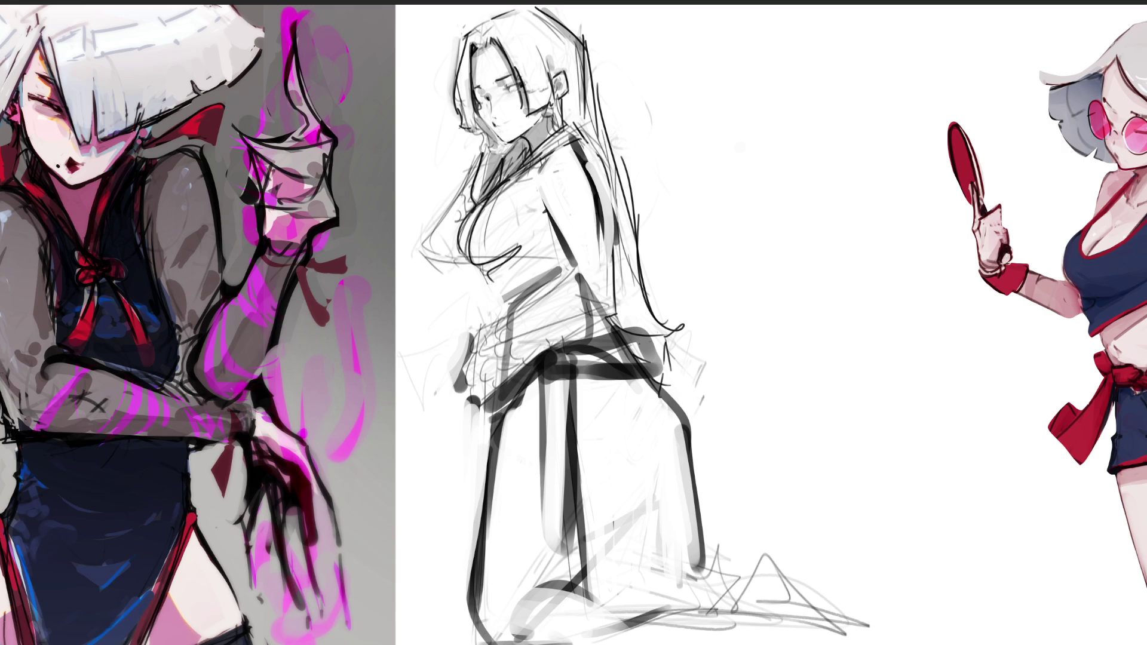
mouse_move(479, 104)
left_mouse_down()
mouse_move(490, 118)
mouse_move(513, 111)
mouse_move(479, 104)
left_mouse_up()
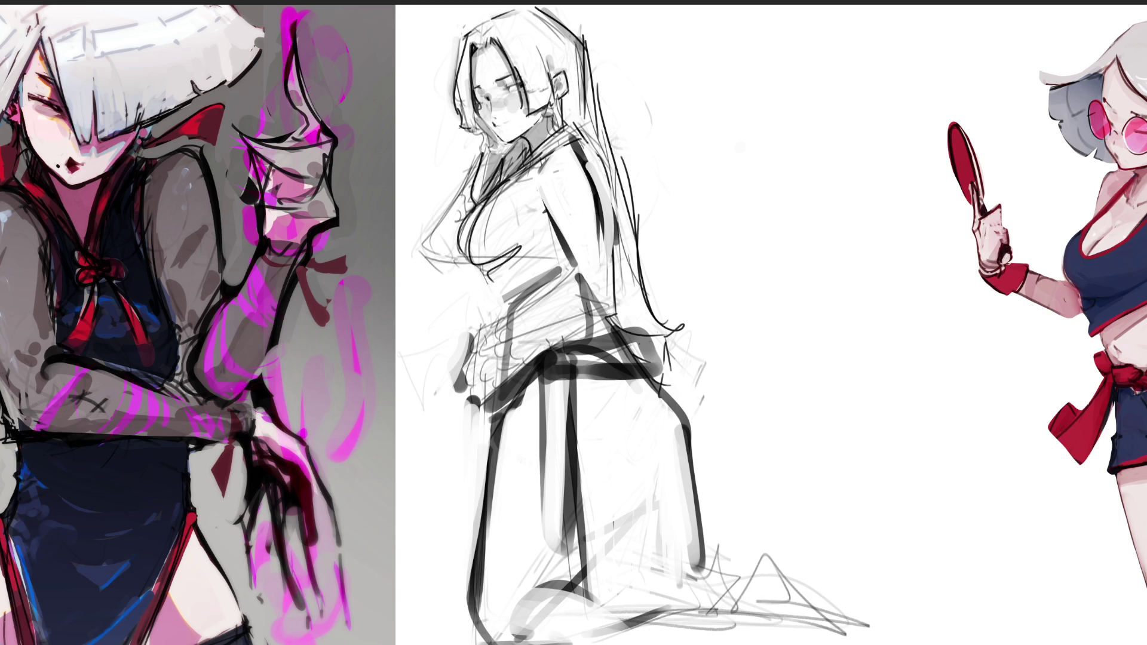
left_click_drag(561, 77, 560, 94)
left_click_drag(498, 123, 509, 129)
key("ctrl+z")
Step: Paint black hair down the side of the face and across the top of the head
left_click_drag(473, 31, 464, 130)
left_click_drag(471, 55, 473, 134)
mouse_move(475, 46)
left_mouse_down()
mouse_move(478, 31)
mouse_move(505, 38)
mouse_move(541, 112)
mouse_move(551, 106)
mouse_move(544, 65)
mouse_move(482, 18)
mouse_move(535, 63)
mouse_move(547, 26)
mouse_move(565, 69)
mouse_move(514, 15)
mouse_move(536, 9)
mouse_move(553, 59)
mouse_move(564, 24)
mouse_move(574, 73)
mouse_move(564, 121)
mouse_move(578, 87)
mouse_move(585, 111)
mouse_move(587, 53)
mouse_move(597, 140)
mouse_move(567, 122)
mouse_move(588, 137)
mouse_move(607, 178)
mouse_move(610, 78)
left_mouse_up()
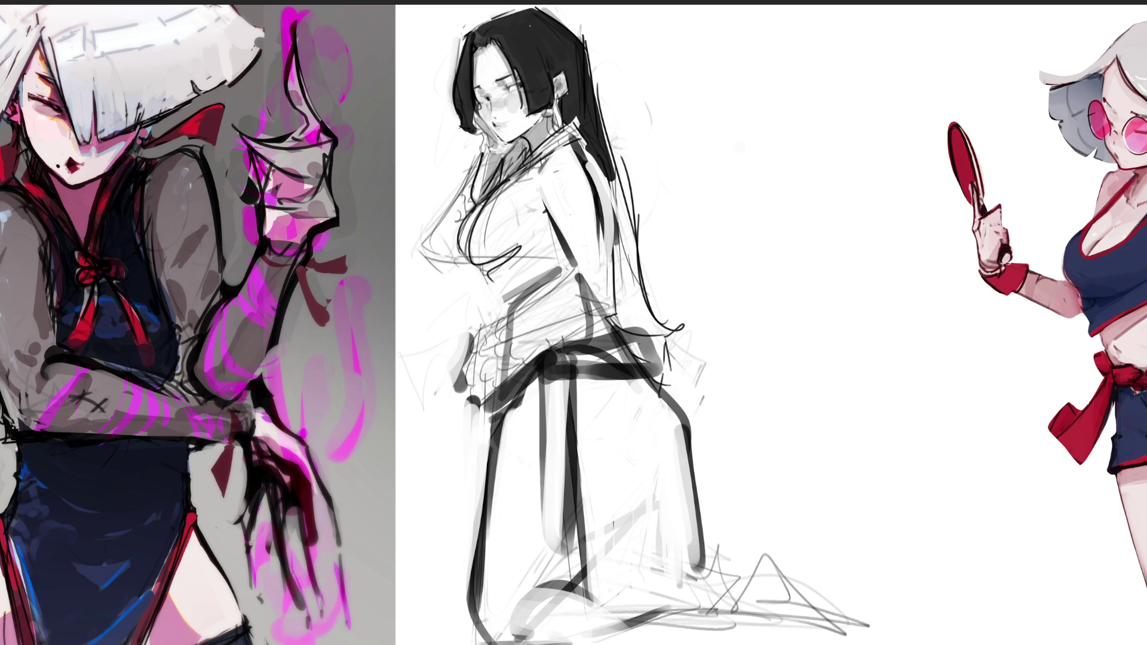
Step: Extend the black hair down her back to the waist and paint a dark sash there
mouse_move(603, 173)
left_mouse_down()
mouse_move(628, 245)
mouse_move(615, 182)
mouse_move(628, 263)
mouse_move(595, 158)
left_mouse_up()
left_click_drag(610, 212, 624, 288)
left_click_drag(597, 156, 605, 214)
mouse_move(621, 279)
left_mouse_down()
mouse_move(616, 322)
mouse_move(651, 363)
mouse_move(664, 335)
mouse_move(663, 377)
left_mouse_up()
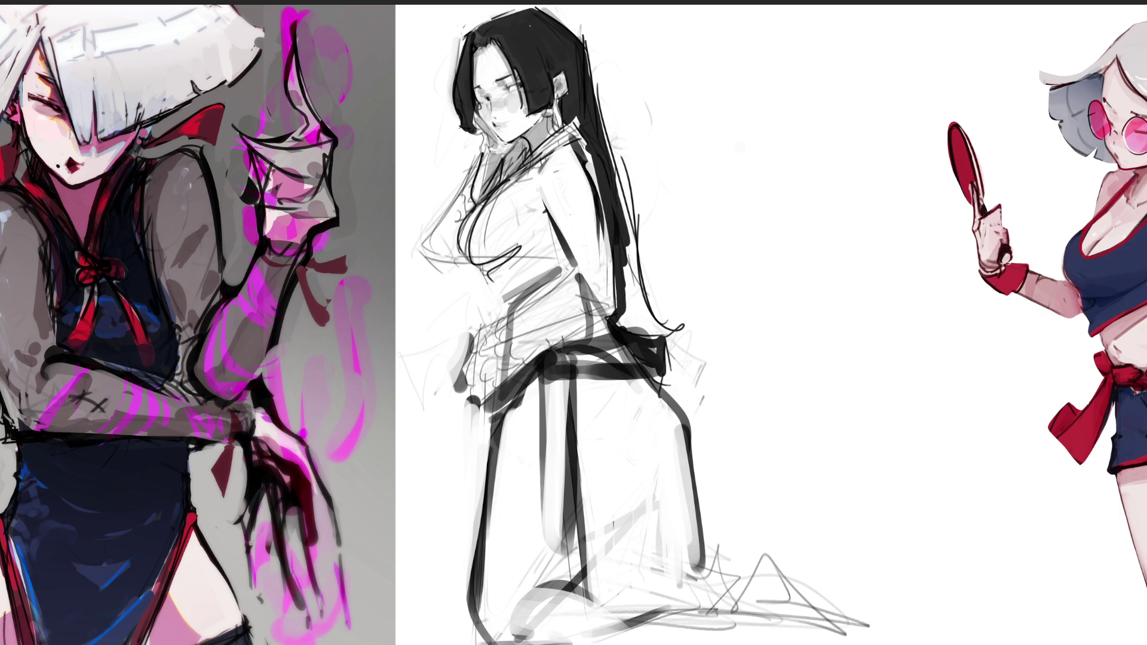
left_click_drag(637, 332, 672, 330)
mouse_move(626, 263)
left_mouse_down()
mouse_move(644, 320)
mouse_move(630, 328)
left_mouse_up()
left_click_drag(640, 290, 637, 328)
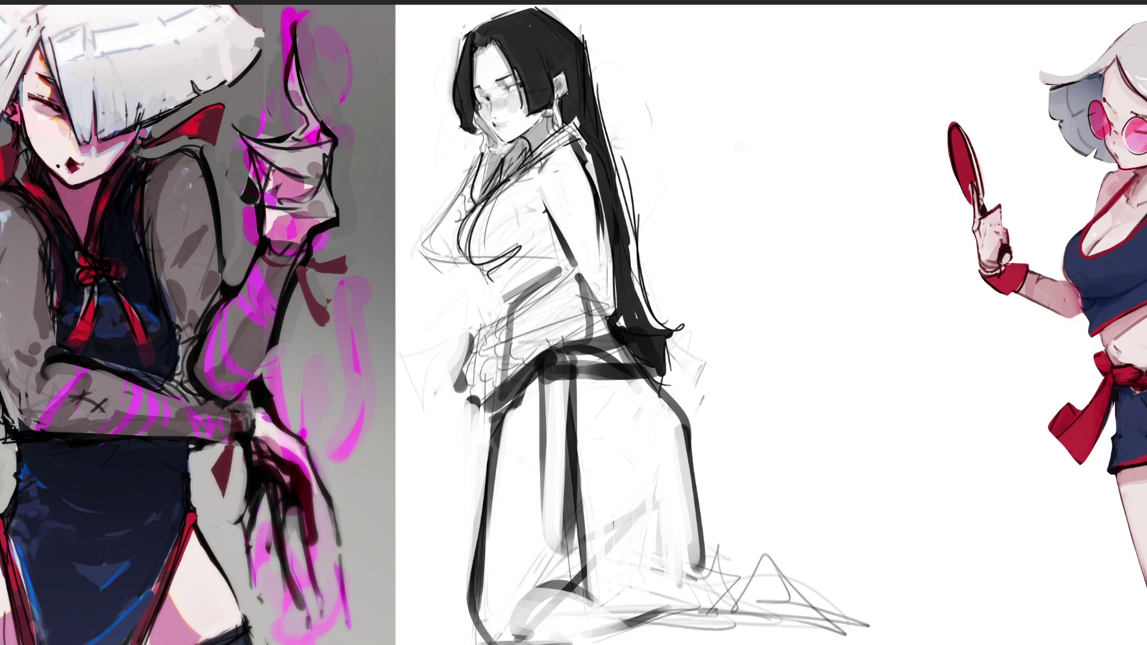
left_click_drag(632, 260, 661, 326)
Step: Thicken the long black hair along her back
left_click_drag(619, 186, 630, 259)
left_click_drag(615, 169, 622, 202)
left_click_drag(612, 164, 638, 286)
left_click_drag(625, 199, 644, 296)
left_click_drag(641, 293, 664, 323)
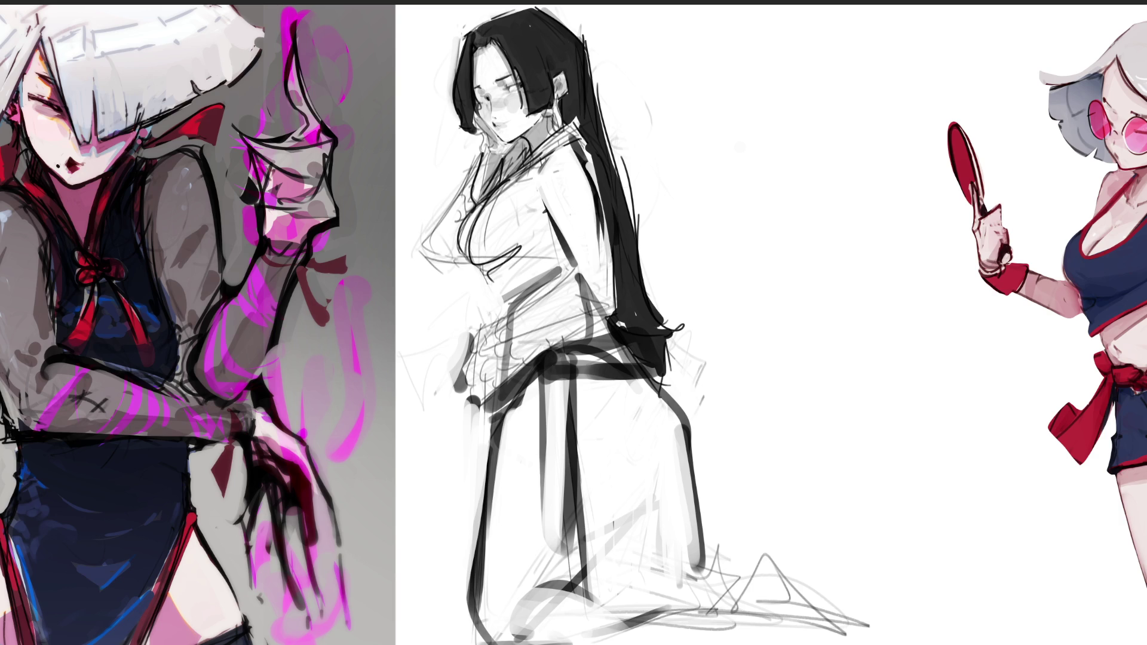
Step: Repaint the hair strand beside the face, retrying until it fits, and undo stray chest marks
left_click_drag(497, 40, 519, 111)
key("ctrl+z")
left_click_drag(493, 38, 524, 116)
key("ctrl+z")
left_click_drag(495, 44, 513, 83)
key("ctrl+z")
left_click_drag(496, 39, 521, 117)
key("ctrl+z")
left_click_drag(496, 38, 522, 117)
mouse_move(512, 73)
left_mouse_down()
mouse_move(522, 120)
mouse_move(550, 134)
mouse_move(555, 102)
left_mouse_up()
key("ctrl+z")
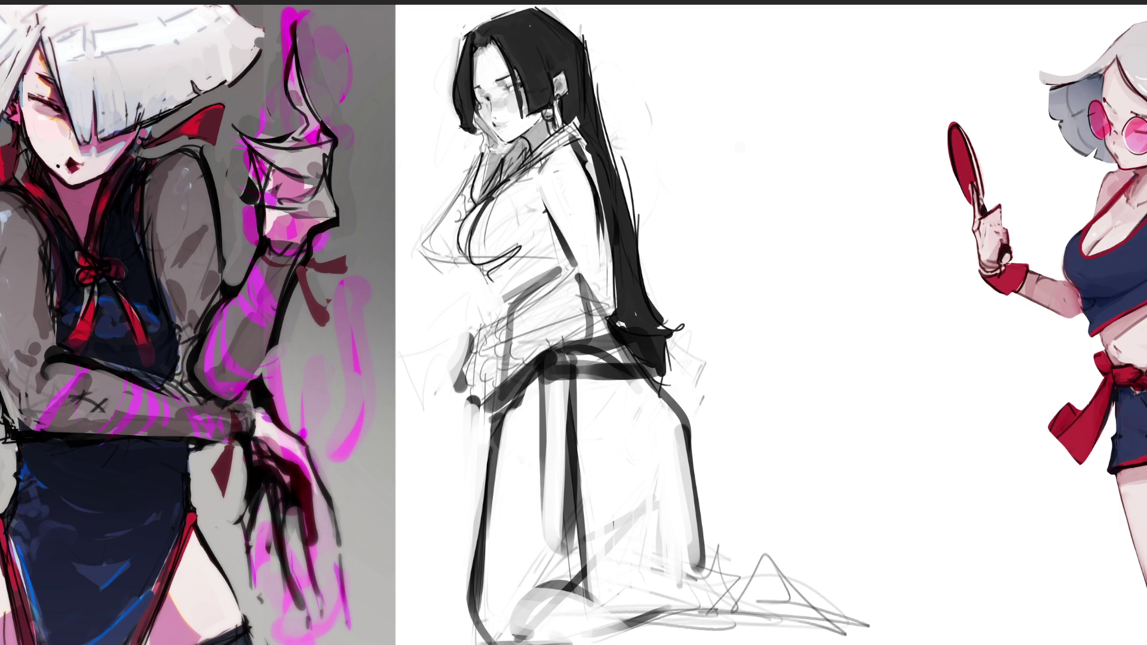
key("ctrl+z")
Step: Rough in a small standing figure's torso and legs beside the kneeling girl
mouse_move(751, 99)
left_mouse_down()
mouse_move(762, 60)
mouse_move(798, 100)
left_mouse_up()
mouse_move(757, 61)
left_mouse_down()
mouse_move(741, 144)
mouse_move(783, 197)
left_mouse_up()
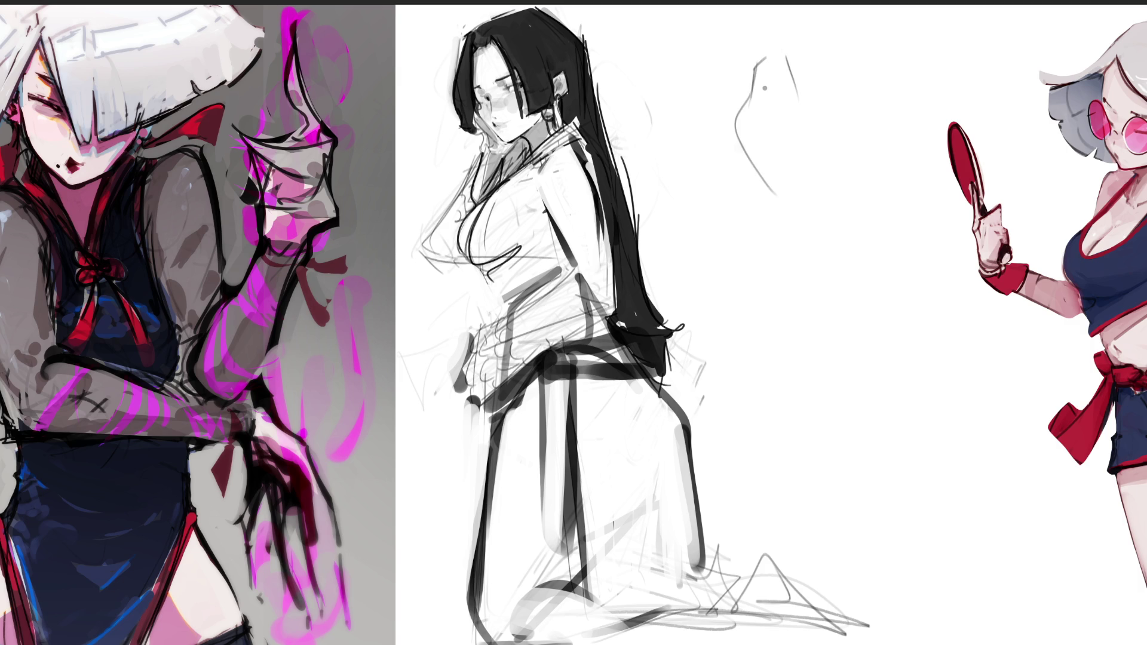
left_click_drag(816, 120, 761, 248)
mouse_move(787, 200)
left_mouse_down()
mouse_move(798, 232)
mouse_move(771, 285)
mouse_move(771, 323)
mouse_move(803, 334)
mouse_move(780, 361)
mouse_move(801, 416)
left_mouse_up()
left_click_drag(792, 365, 828, 367)
left_click_drag(834, 369, 800, 473)
left_click_drag(774, 416, 790, 442)
left_click_drag(756, 389, 777, 402)
mouse_move(831, 394)
left_mouse_down()
mouse_move(813, 460)
mouse_move(814, 527)
left_mouse_up()
left_click_drag(847, 344, 853, 379)
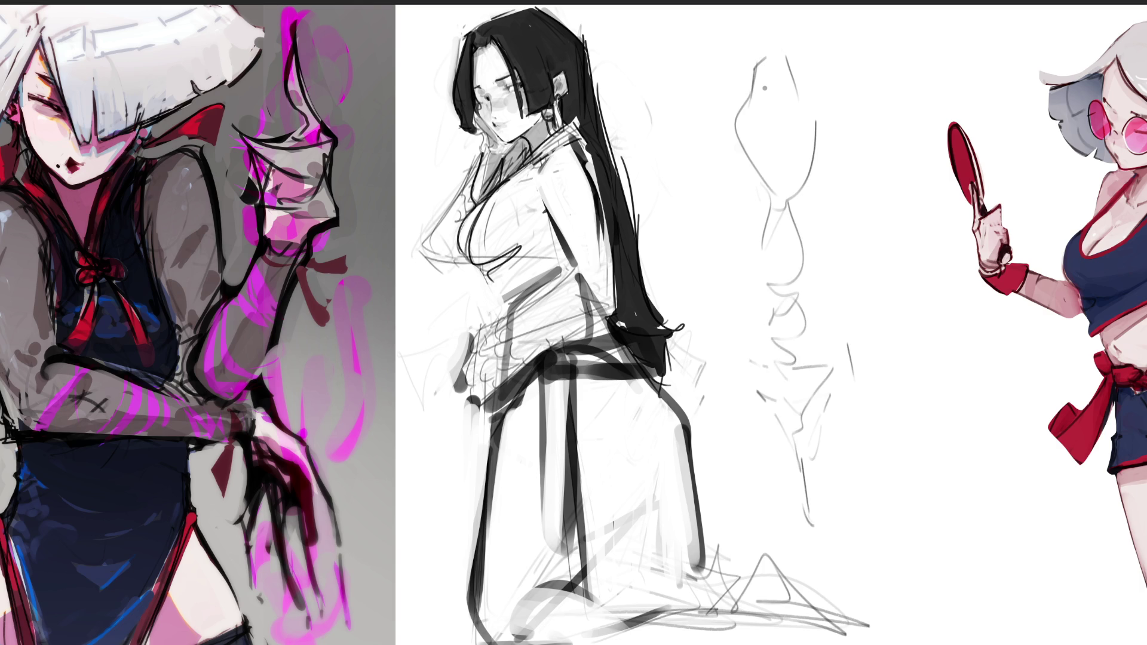
Step: Add side lines and construction strokes across the back-view torso
left_click_drag(851, 310, 870, 361)
left_click_drag(844, 221, 847, 336)
left_click_drag(863, 202, 844, 249)
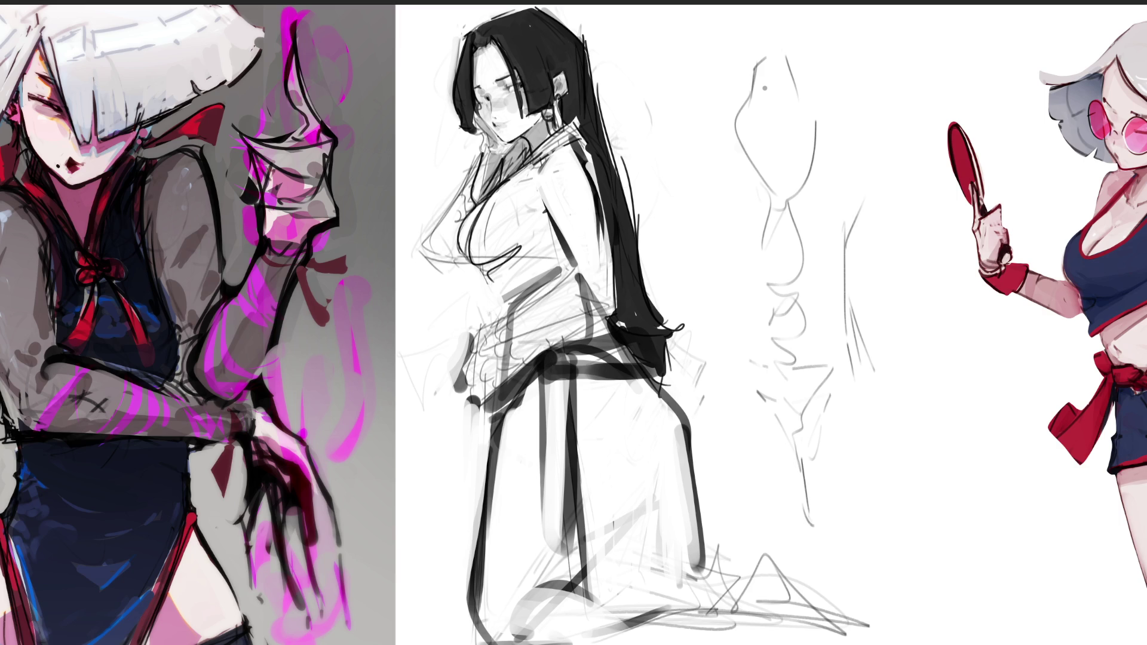
left_click_drag(874, 118, 833, 362)
mouse_move(703, 123)
left_mouse_down()
mouse_move(739, 240)
mouse_move(852, 197)
left_mouse_up()
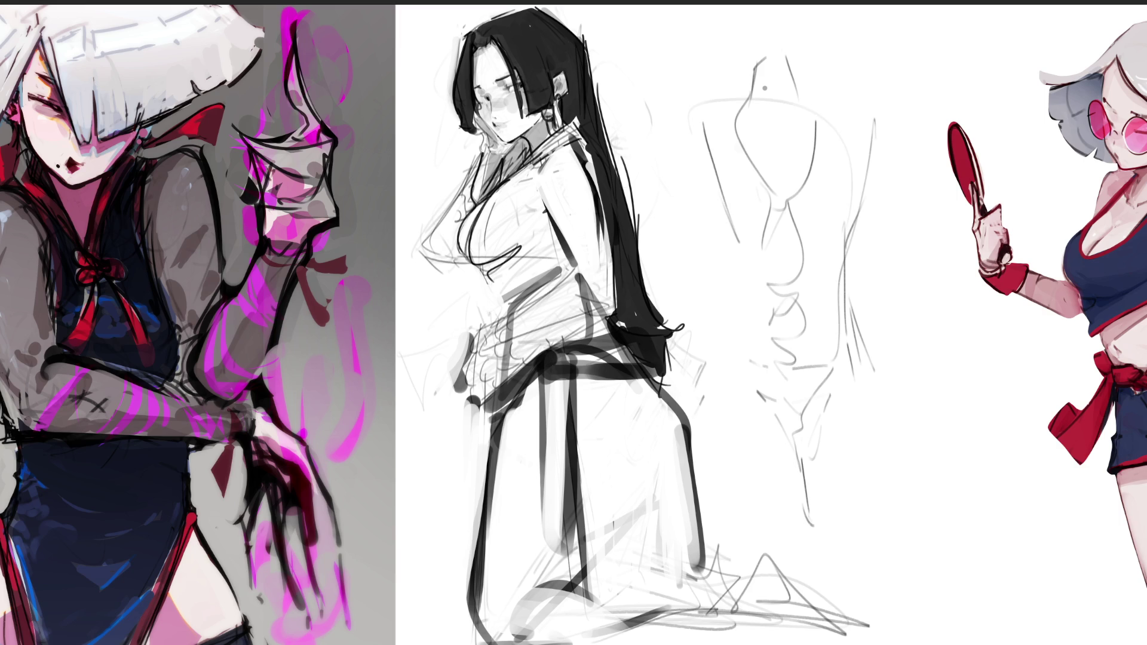
left_click_drag(749, 274, 804, 290)
left_click_drag(699, 185, 735, 251)
mouse_move(693, 163)
left_mouse_down()
mouse_move(735, 220)
mouse_move(862, 186)
left_mouse_up()
left_click_drag(863, 184, 833, 271)
left_click_drag(725, 230, 723, 371)
Step: Draw the shoulder-blade curves, shoulders, and outer torso contours, then lasso the study
left_click_drag(705, 320, 783, 445)
mouse_move(845, 297)
left_mouse_down()
mouse_move(896, 441)
mouse_move(891, 483)
left_mouse_up()
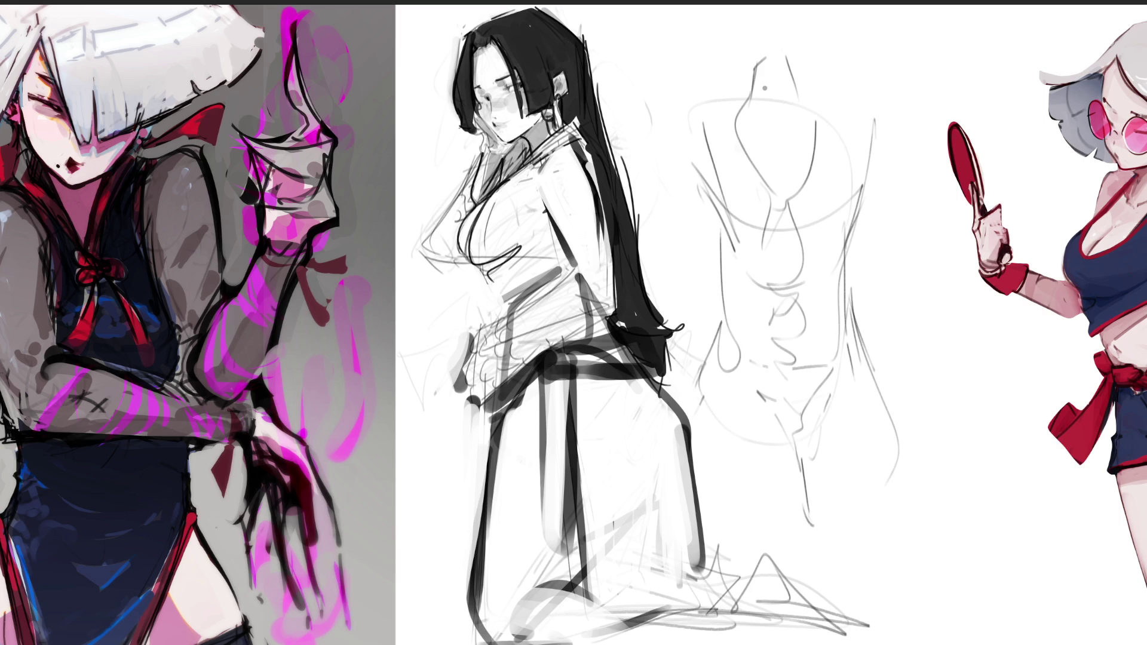
left_click_drag(876, 114, 853, 330)
mouse_move(695, 118)
left_mouse_down()
mouse_move(680, 282)
mouse_move(765, 277)
left_mouse_up()
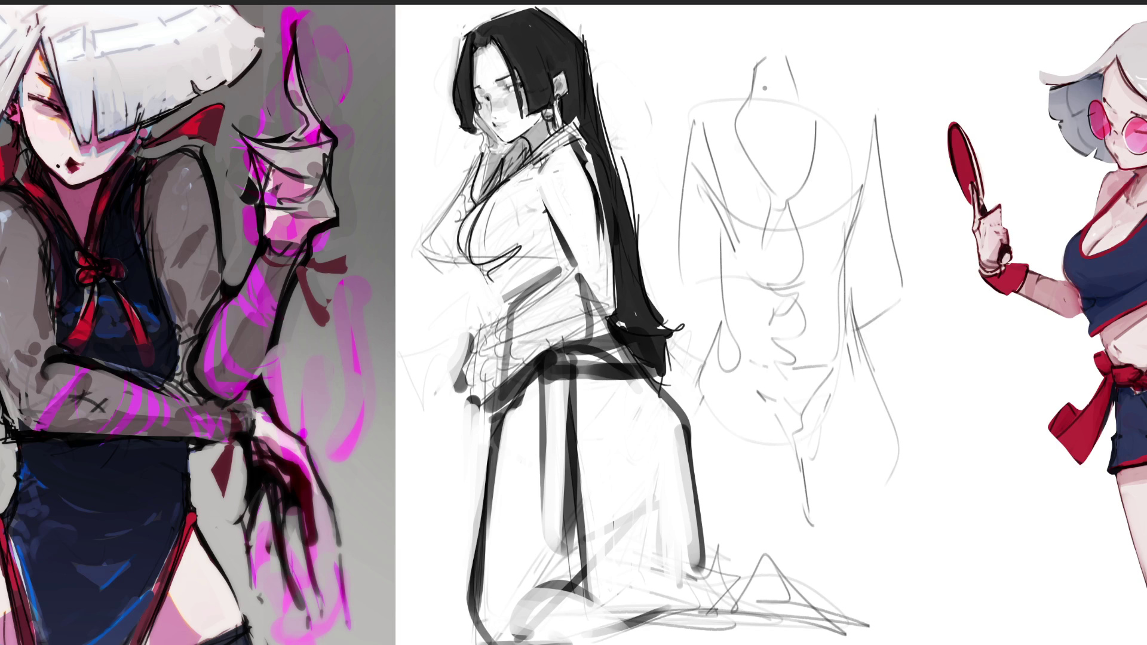
left_click_drag(796, 82, 842, 108)
left_click_drag(745, 86, 709, 110)
left_click_drag(843, 107, 873, 189)
left_click_drag(709, 110, 684, 214)
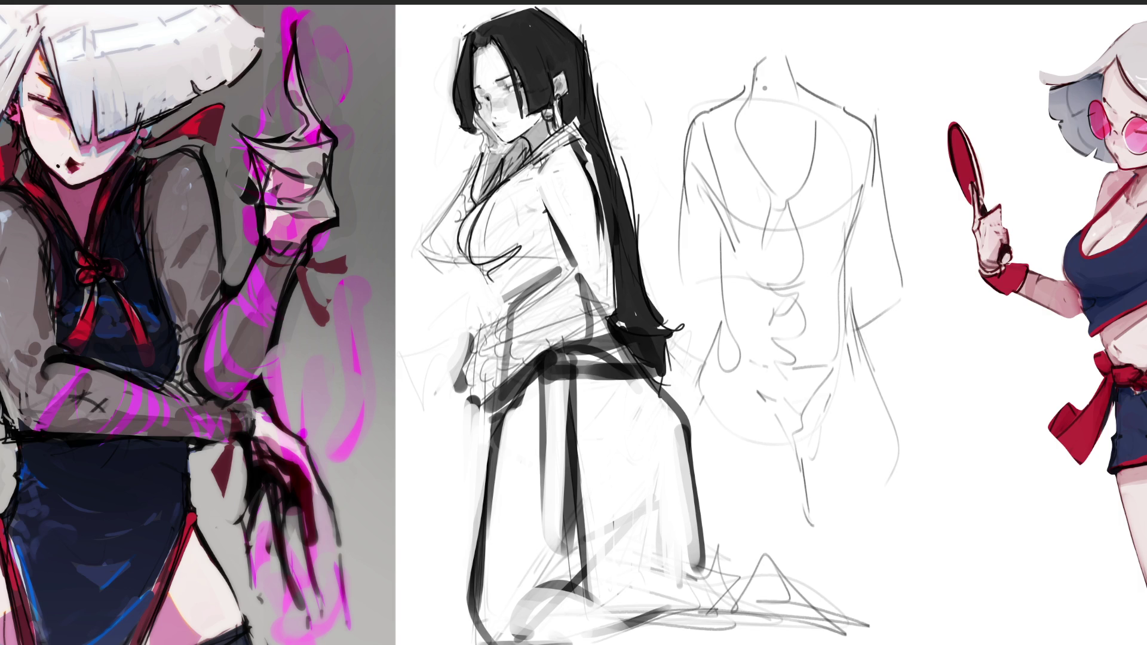
mouse_move(895, 102)
left_mouse_down()
mouse_move(754, 6)
mouse_move(651, 213)
mouse_move(692, 316)
mouse_move(683, 387)
mouse_move(788, 523)
mouse_move(934, 434)
mouse_move(894, 104)
left_mouse_up()
Step: Transform the back study: squash it vertically, shift it right, and scale it down
key("ctrl+t")
left_click_drag(774, 4, 773, 79)
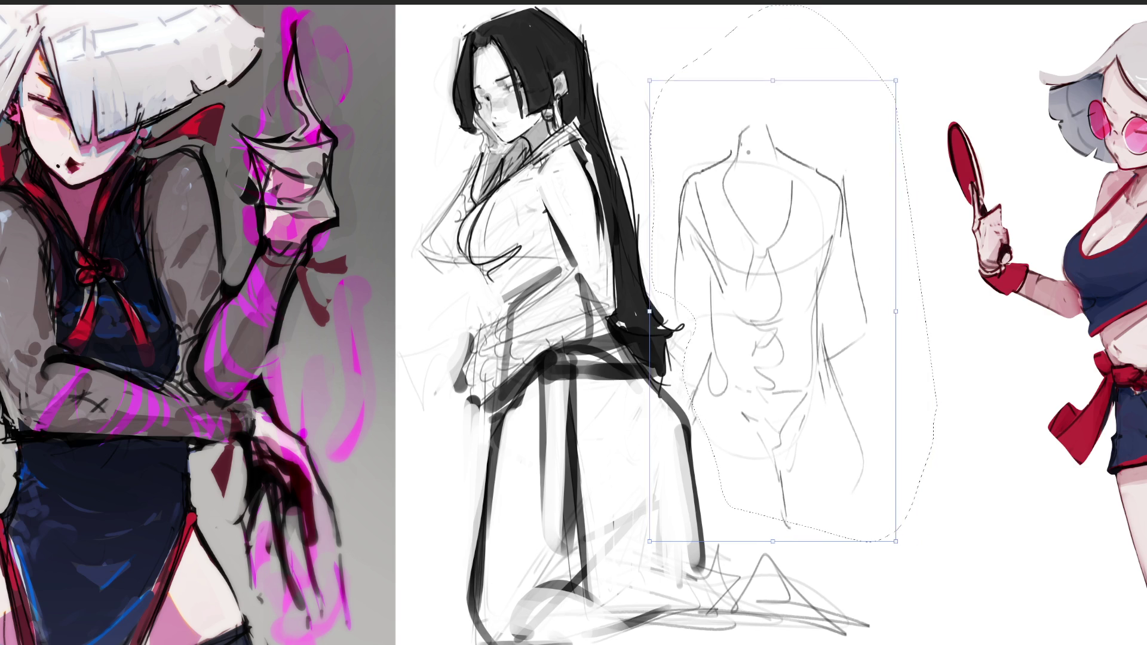
mouse_move(773, 310)
left_mouse_down()
mouse_move(842, 302)
mouse_move(846, 239)
left_mouse_up()
mouse_move(966, 463)
left_mouse_down()
mouse_move(860, 460)
mouse_move(947, 371)
left_mouse_up()
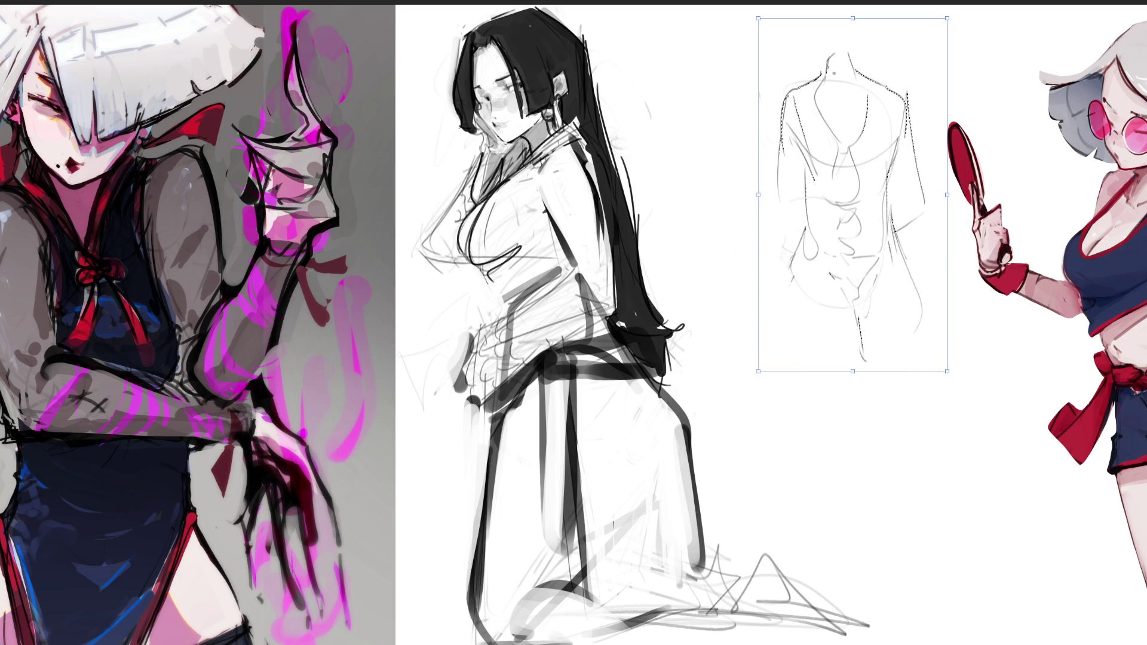
key("Return")
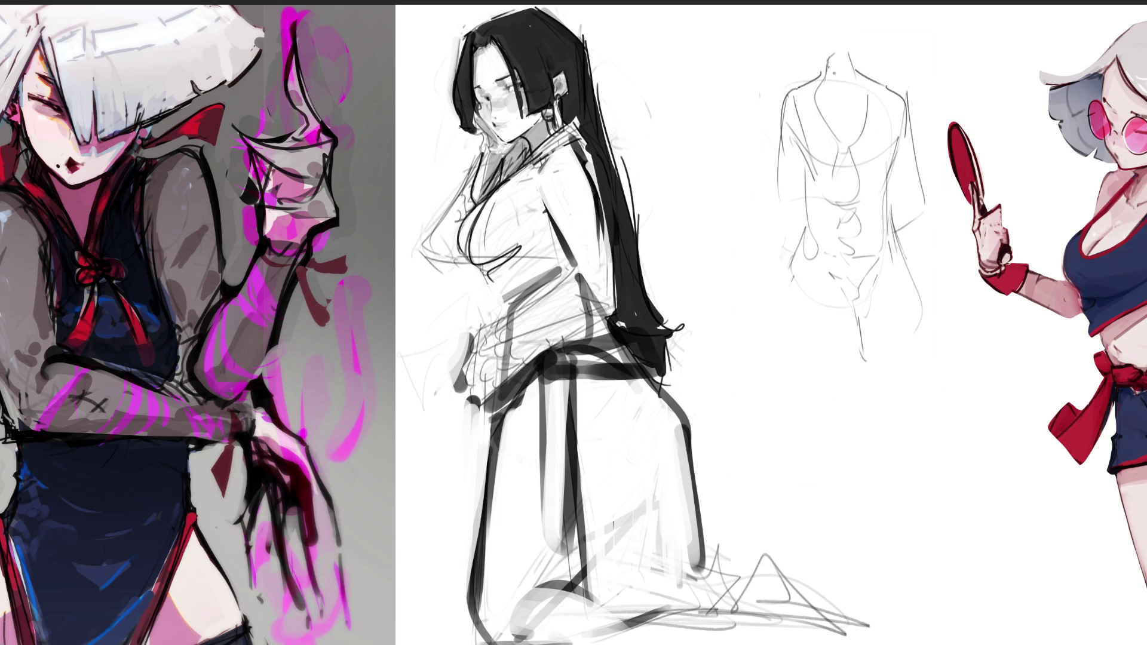
Step: Draw the lower body, extend the right contour down the legs, and refine arm and side contours
mouse_move(798, 252)
left_mouse_down()
mouse_move(786, 316)
mouse_move(825, 462)
mouse_move(907, 429)
left_mouse_up()
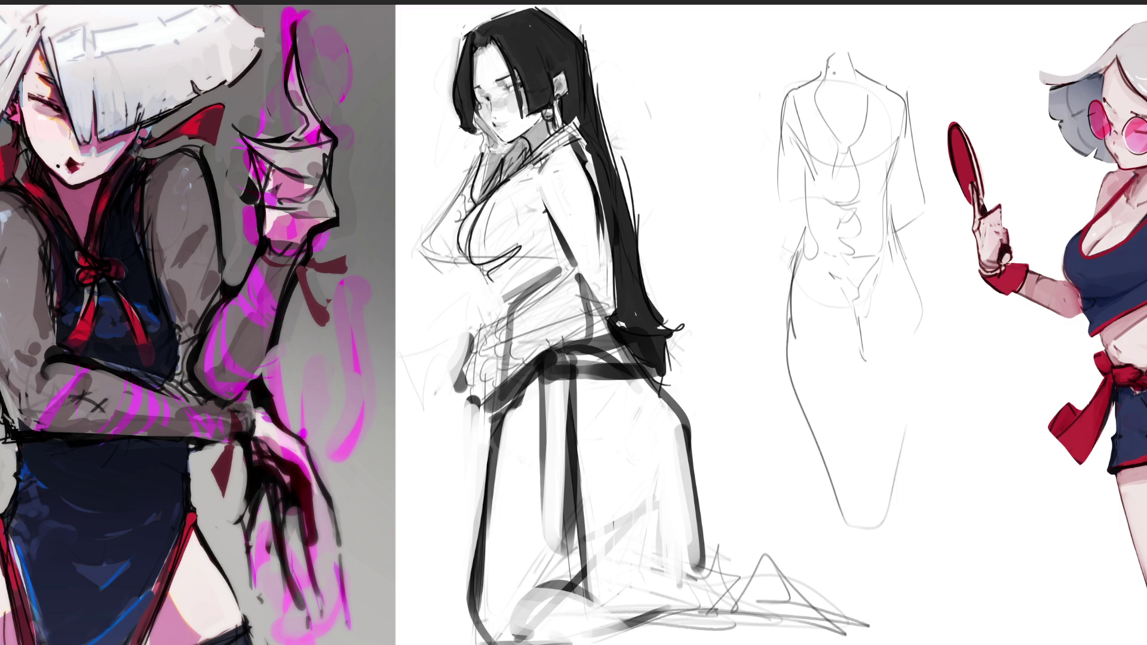
left_click_drag(920, 342, 923, 411)
left_click_drag(920, 314, 921, 346)
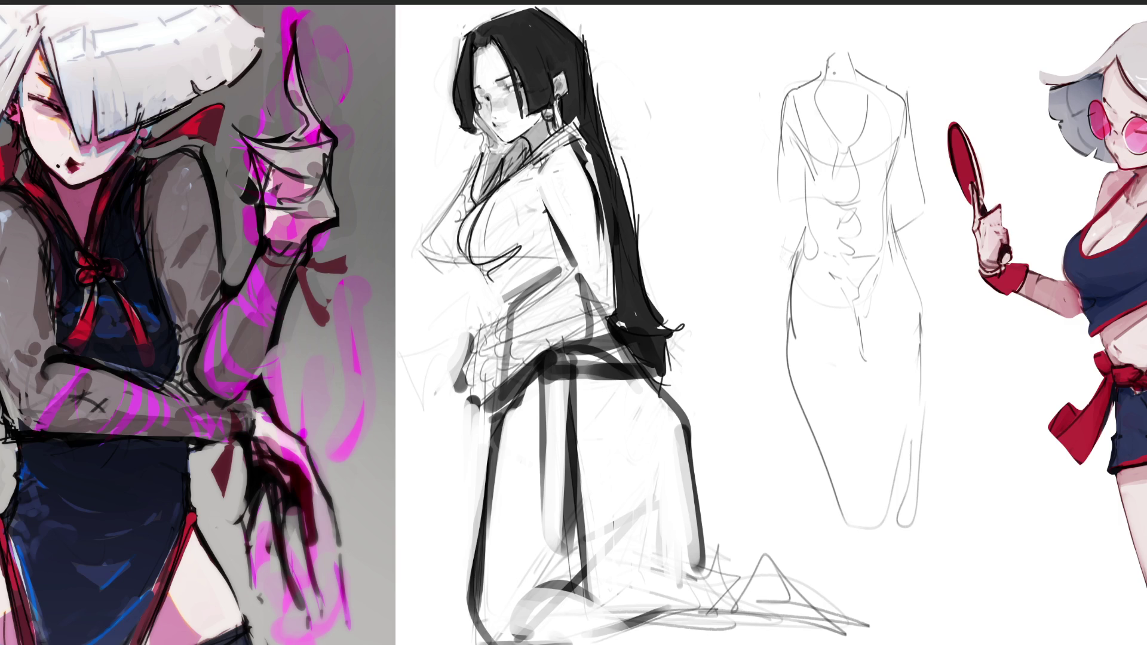
mouse_move(814, 358)
left_mouse_down()
mouse_move(913, 352)
mouse_move(867, 455)
left_mouse_up()
mouse_move(892, 187)
left_mouse_down()
mouse_move(917, 178)
mouse_move(911, 257)
left_mouse_up()
left_click_drag(922, 173, 924, 292)
left_click_drag(920, 291, 927, 342)
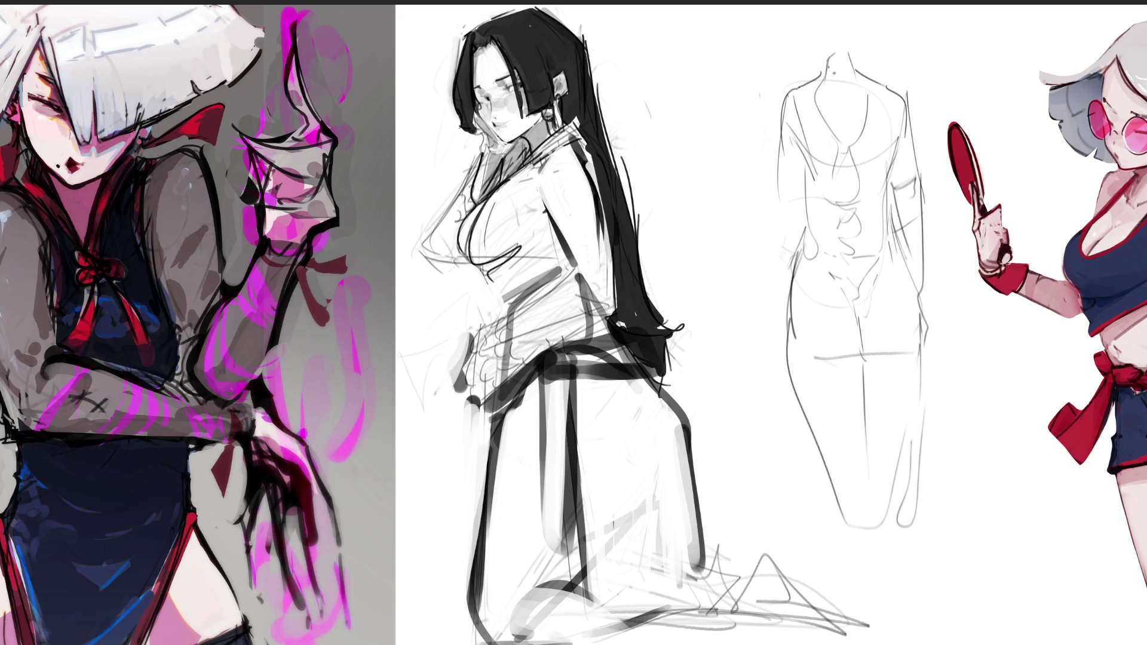
mouse_move(775, 179)
left_mouse_down()
mouse_move(802, 214)
mouse_move(771, 329)
left_mouse_up()
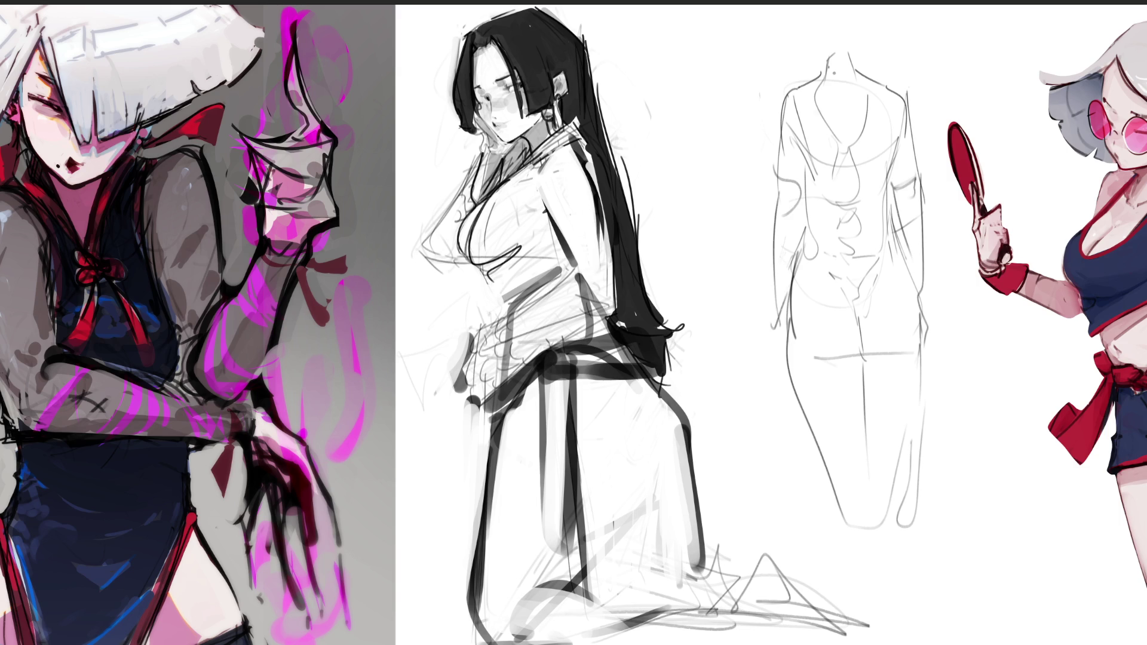
Step: Add construction lines and curved horizontal lines across the standing figure's torso
mouse_move(797, 129)
left_mouse_down()
mouse_move(807, 239)
mouse_move(843, 209)
left_mouse_up()
left_click_drag(893, 135, 894, 256)
left_click_drag(889, 264, 876, 270)
left_click_drag(808, 209, 793, 263)
mouse_move(802, 248)
left_mouse_down()
mouse_move(878, 211)
mouse_move(895, 258)
left_mouse_up()
left_click_drag(856, 275, 884, 272)
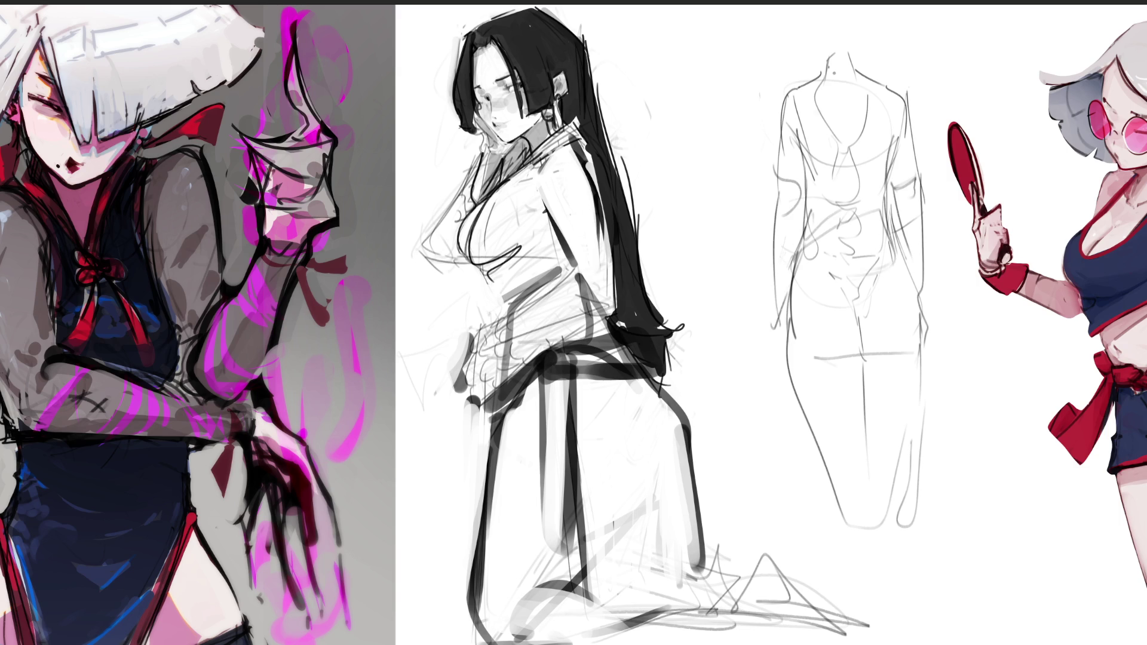
left_click_drag(789, 273, 835, 299)
left_click_drag(835, 299, 904, 277)
Step: Add light strokes on the torso's right side and neck, and sketch the head outline
left_click_drag(889, 225, 902, 276)
left_click_drag(892, 232, 907, 277)
left_click_drag(793, 247, 840, 282)
left_click_drag(867, 127, 865, 159)
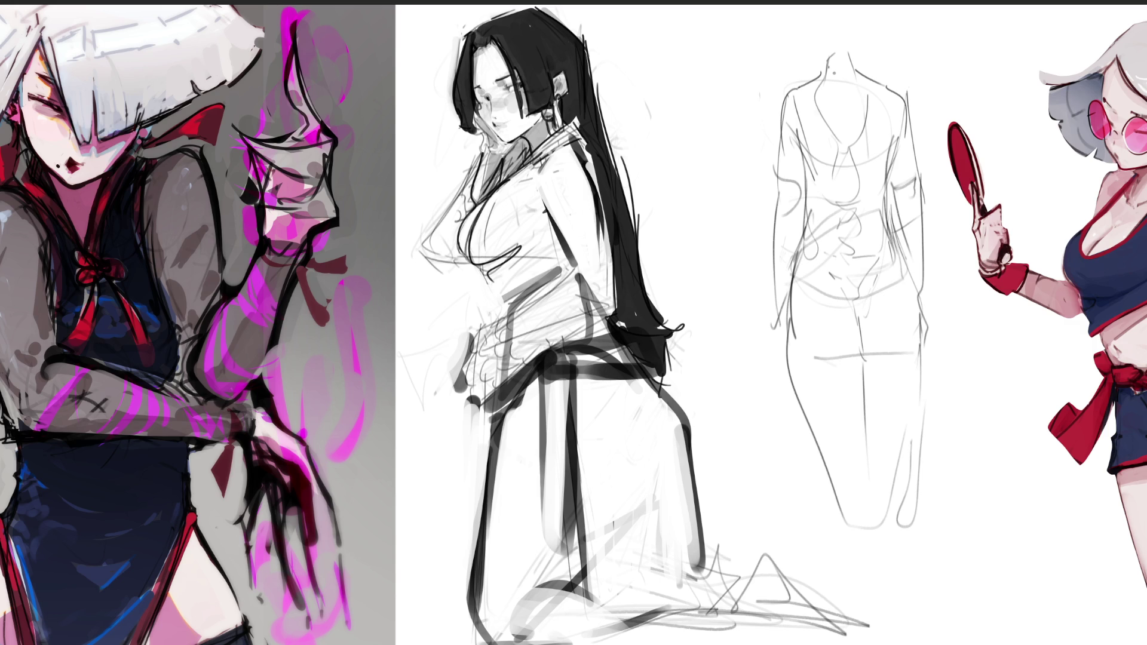
left_click_drag(829, 58, 821, 72)
mouse_move(819, 12)
left_mouse_down()
mouse_move(814, 45)
mouse_move(856, 46)
mouse_move(825, 58)
left_mouse_up()
Step: Mark the ankles and draw the leg lines down to the canvas bottom
mouse_move(837, 489)
left_mouse_down()
mouse_move(860, 505)
mouse_move(907, 510)
left_mouse_up()
left_click_drag(821, 468, 866, 611)
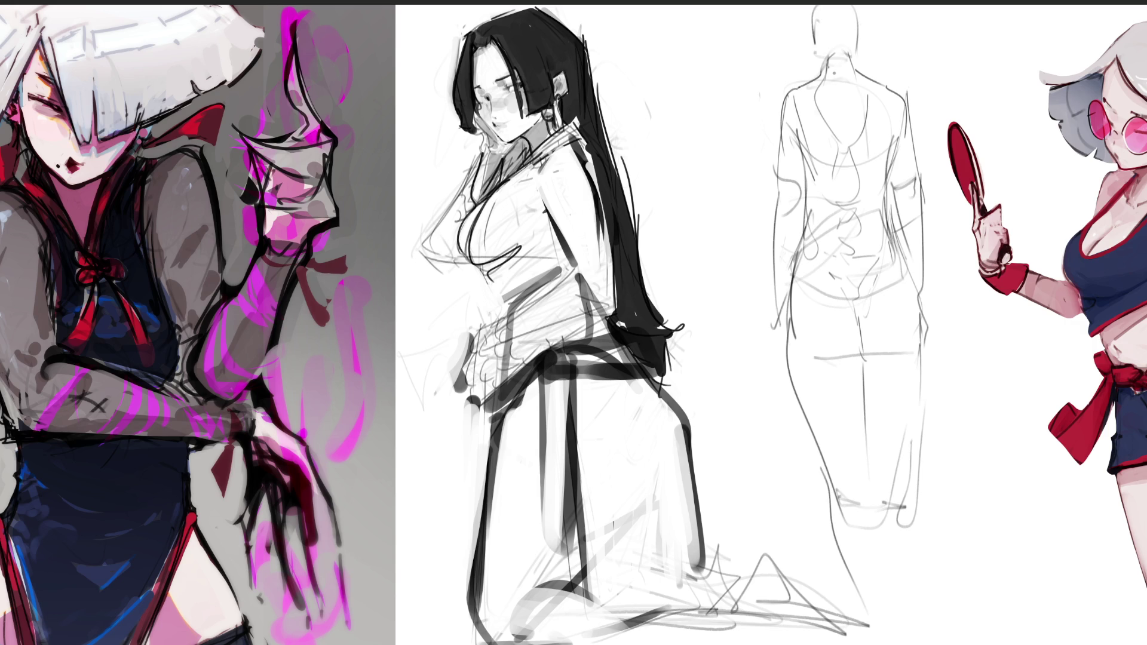
left_click_drag(930, 478, 919, 644)
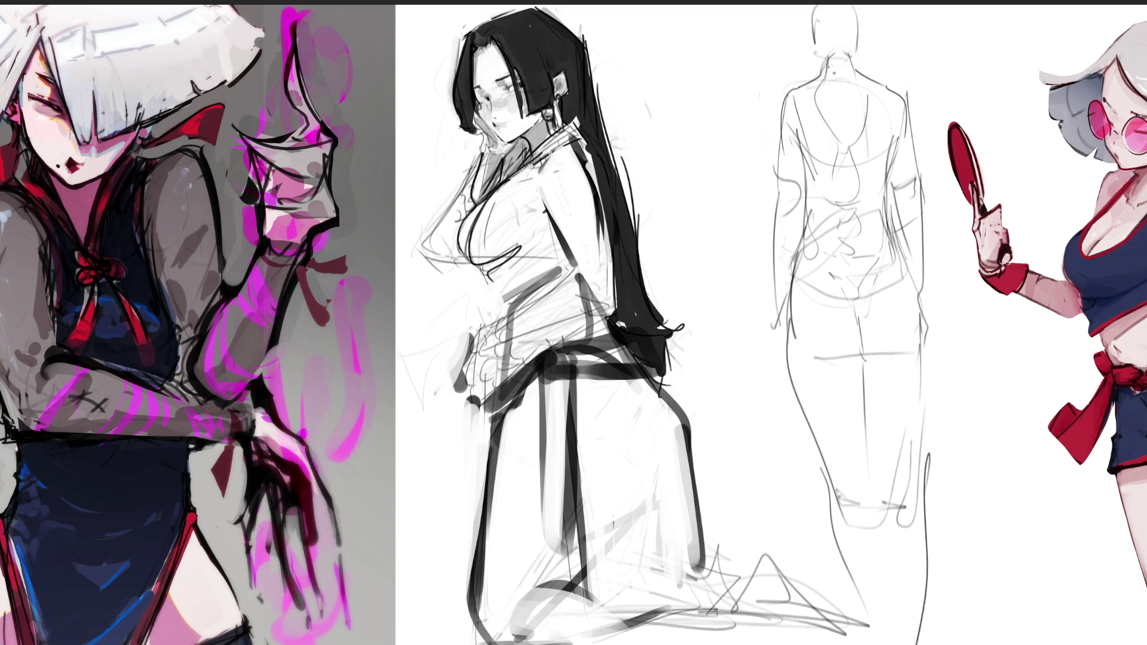
left_click_drag(873, 507, 892, 644)
Step: Hatch shading across the back figure's torso, right side and left arm
left_click_drag(838, 156, 856, 133)
left_click_drag(828, 183, 866, 156)
left_click_drag(816, 210, 870, 164)
mouse_move(818, 232)
left_mouse_down()
mouse_move(877, 191)
mouse_move(883, 239)
mouse_move(925, 201)
left_mouse_up()
left_click_drag(893, 235, 921, 214)
left_click_drag(907, 253, 920, 233)
left_click_drag(909, 285, 923, 251)
mouse_move(778, 223)
left_mouse_down()
mouse_move(801, 191)
mouse_move(809, 206)
left_mouse_up()
mouse_move(782, 249)
left_mouse_down()
mouse_move(804, 224)
mouse_move(805, 240)
left_mouse_up()
mouse_move(785, 297)
left_mouse_down()
mouse_move(798, 265)
mouse_move(787, 294)
left_mouse_up()
Step: Refine the shoulders and neck, and add an ear and neck curve to the head
left_click_drag(899, 126, 890, 158)
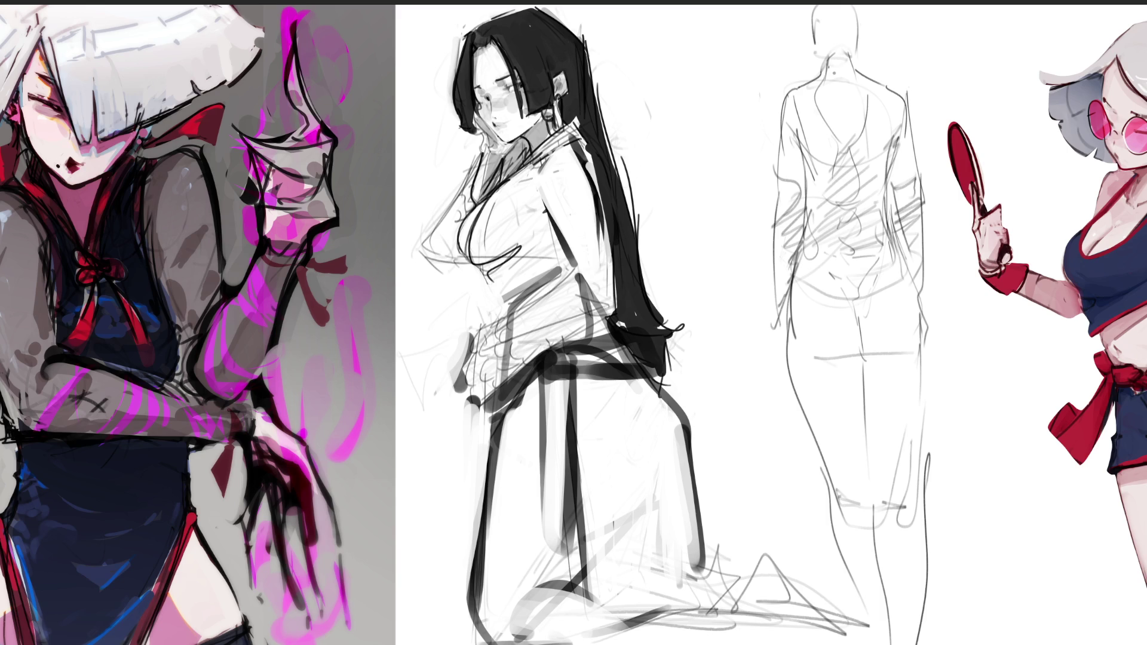
left_click_drag(802, 141, 794, 148)
mouse_move(856, 47)
left_mouse_down()
mouse_move(852, 61)
mouse_move(860, 51)
mouse_move(812, 47)
mouse_move(855, 63)
left_mouse_up()
left_click_drag(858, 8, 862, 31)
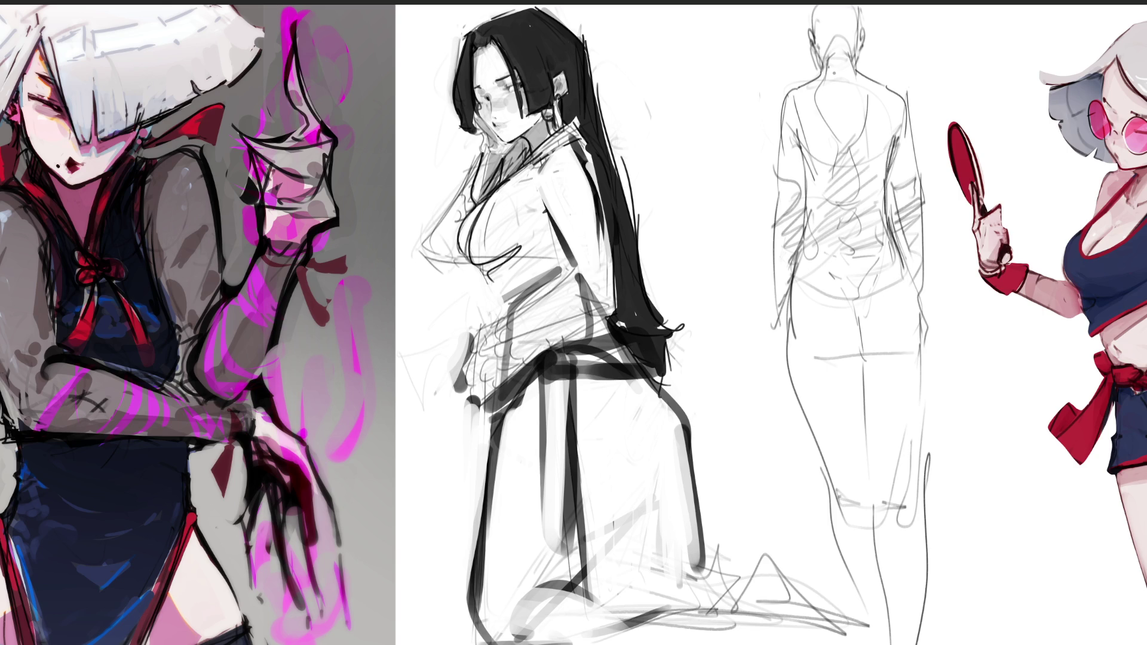
Step: Outline the right hip, darken the left back contour and spine, and mark the lower back
left_click_drag(919, 303, 922, 357)
left_click_drag(805, 204, 806, 260)
left_click_drag(806, 158, 808, 204)
left_click_drag(808, 201, 808, 217)
mouse_move(796, 128)
left_mouse_down()
mouse_move(809, 210)
mouse_move(791, 330)
left_mouse_up()
left_click_drag(902, 256, 917, 334)
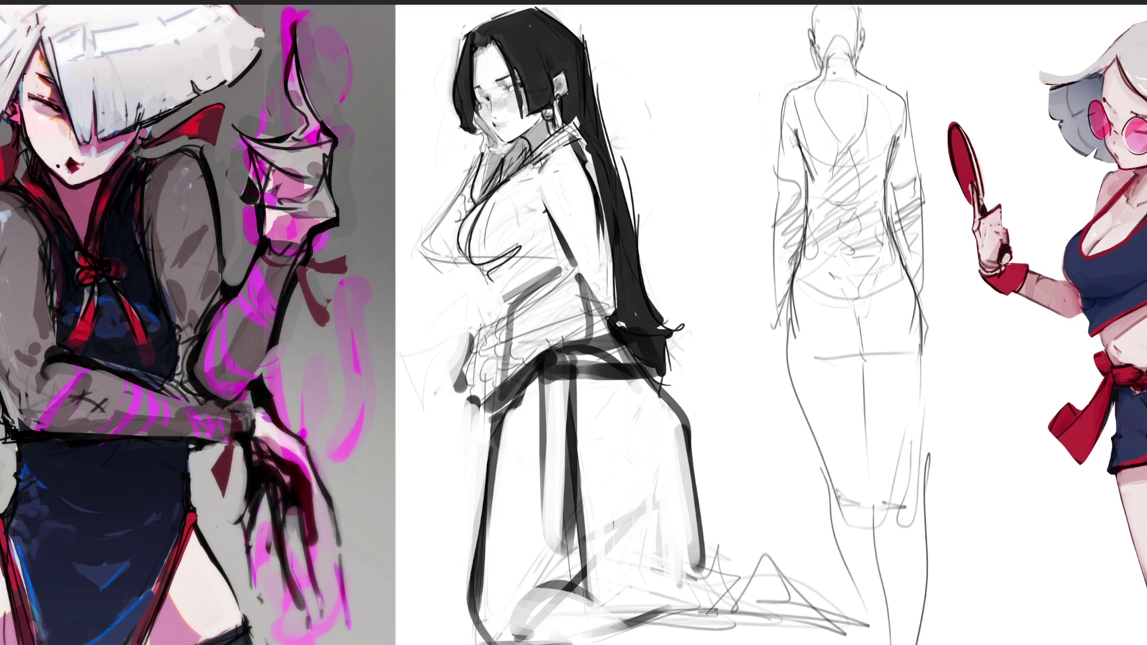
mouse_move(834, 238)
left_mouse_down()
mouse_move(870, 246)
mouse_move(848, 262)
left_mouse_up()
left_click_drag(843, 75, 848, 210)
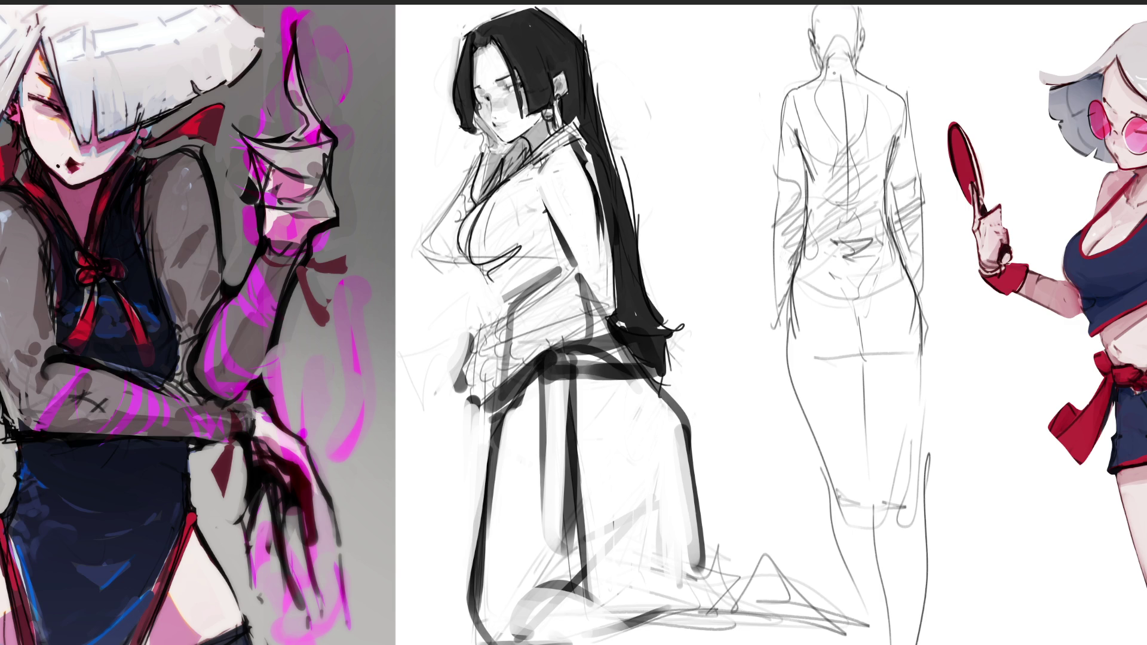
Step: Draw the lower back shape and hip lines, then outline both legs
left_click_drag(810, 261, 885, 260)
mouse_move(817, 257)
left_mouse_down()
mouse_move(880, 277)
mouse_move(886, 251)
left_mouse_up()
mouse_move(794, 277)
left_mouse_down()
mouse_move(828, 298)
mouse_move(900, 296)
mouse_move(912, 268)
mouse_move(857, 353)
mouse_move(860, 382)
mouse_move(904, 349)
left_mouse_up()
left_click_drag(809, 352, 935, 350)
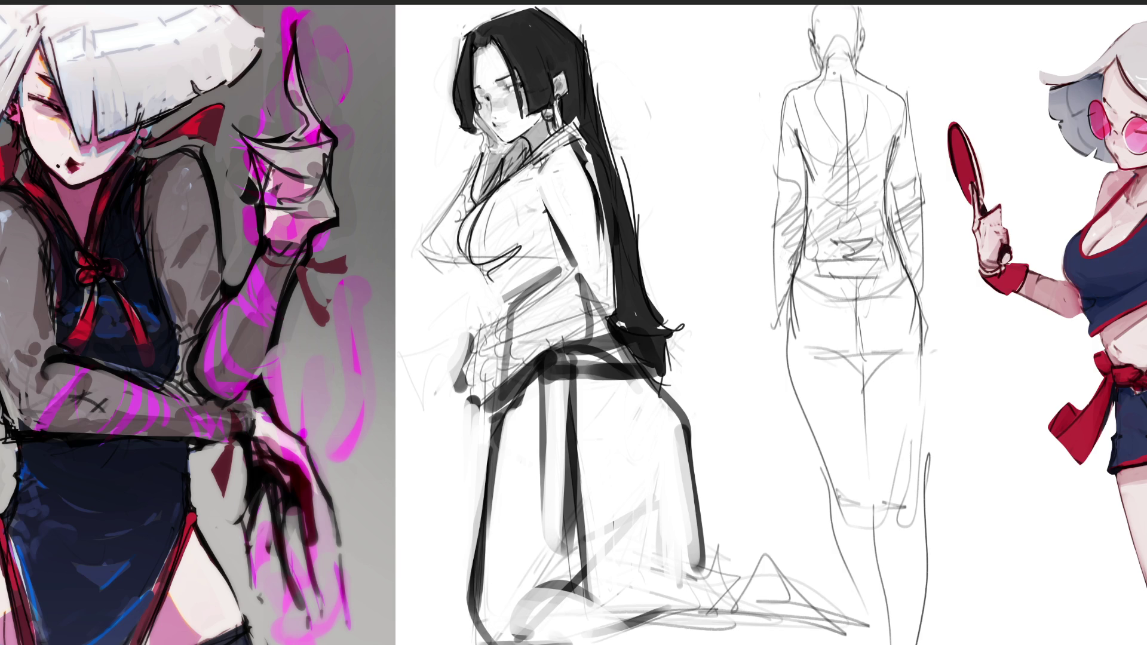
mouse_move(792, 292)
left_mouse_down()
mouse_move(832, 473)
mouse_move(906, 452)
left_mouse_up()
mouse_move(913, 287)
left_mouse_down()
mouse_move(915, 421)
mouse_move(903, 447)
left_mouse_up()
Step: Undo and redraw the leg contours, including the right hip and outer right leg
key("ctrl+z")
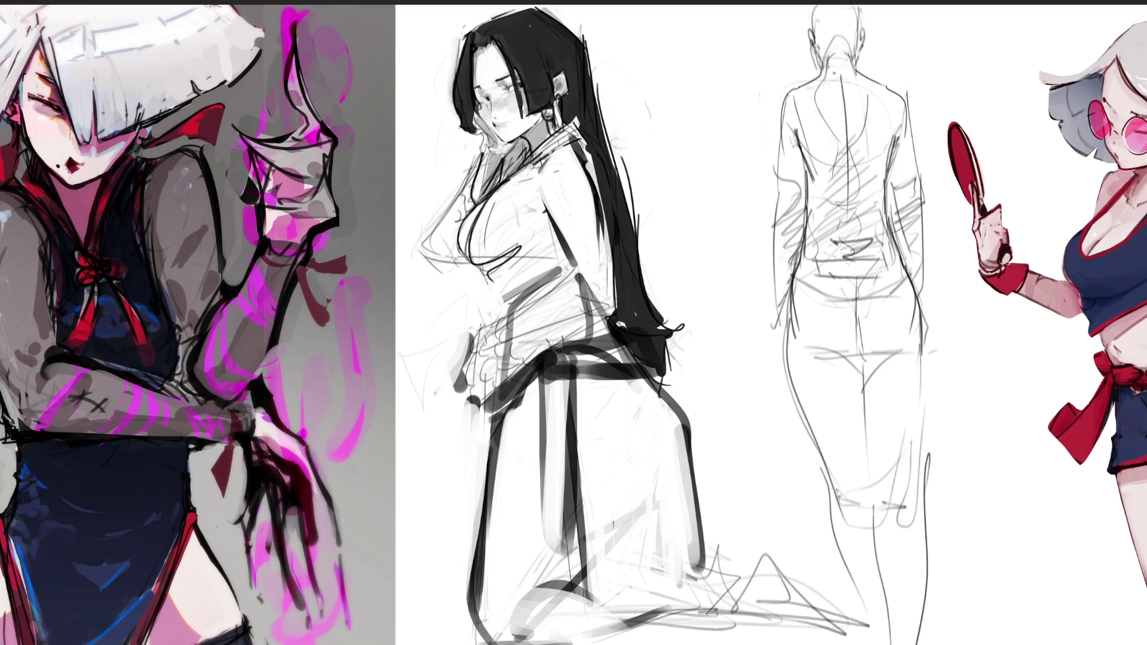
left_click_drag(788, 297, 820, 466)
key("ctrl+z")
left_click_drag(792, 378, 910, 465)
mouse_move(917, 314)
left_mouse_down()
mouse_move(926, 387)
mouse_move(907, 474)
left_mouse_up()
mouse_move(930, 332)
left_mouse_down()
mouse_move(909, 515)
mouse_move(928, 475)
left_mouse_up()
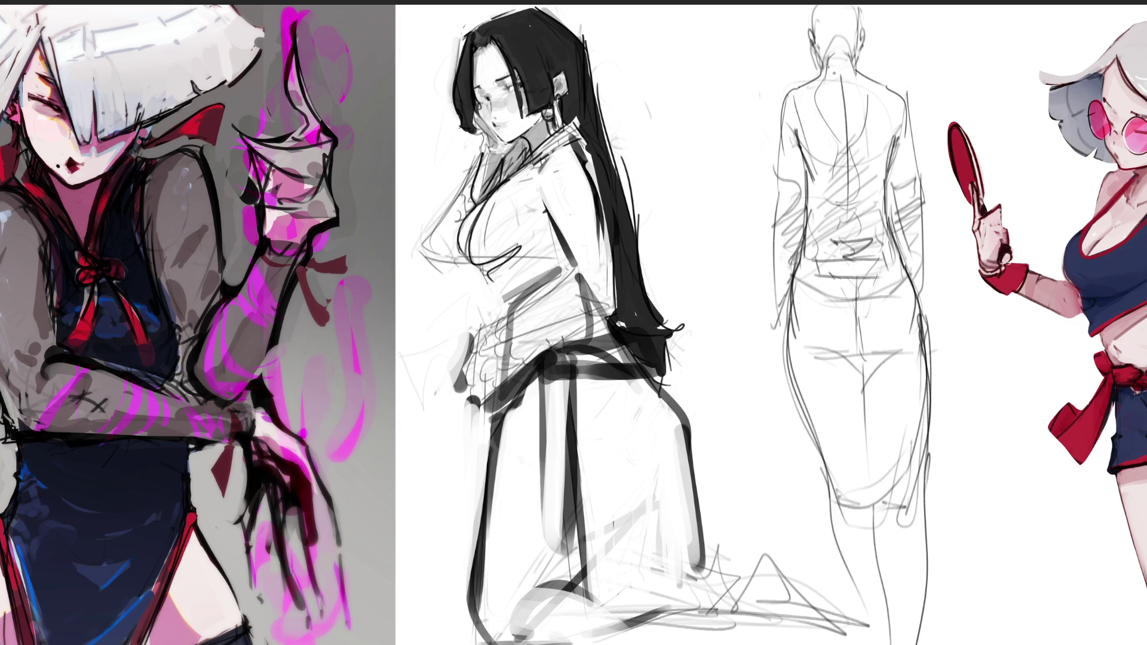
left_click_drag(904, 248, 927, 370)
mouse_move(933, 326)
left_mouse_down()
mouse_move(943, 496)
mouse_move(921, 529)
left_mouse_up()
Step: Add a line near the knees and a lower leg curve, undoing a stray long stroke
left_click_drag(929, 502, 816, 513)
left_click_drag(862, 513, 963, 614)
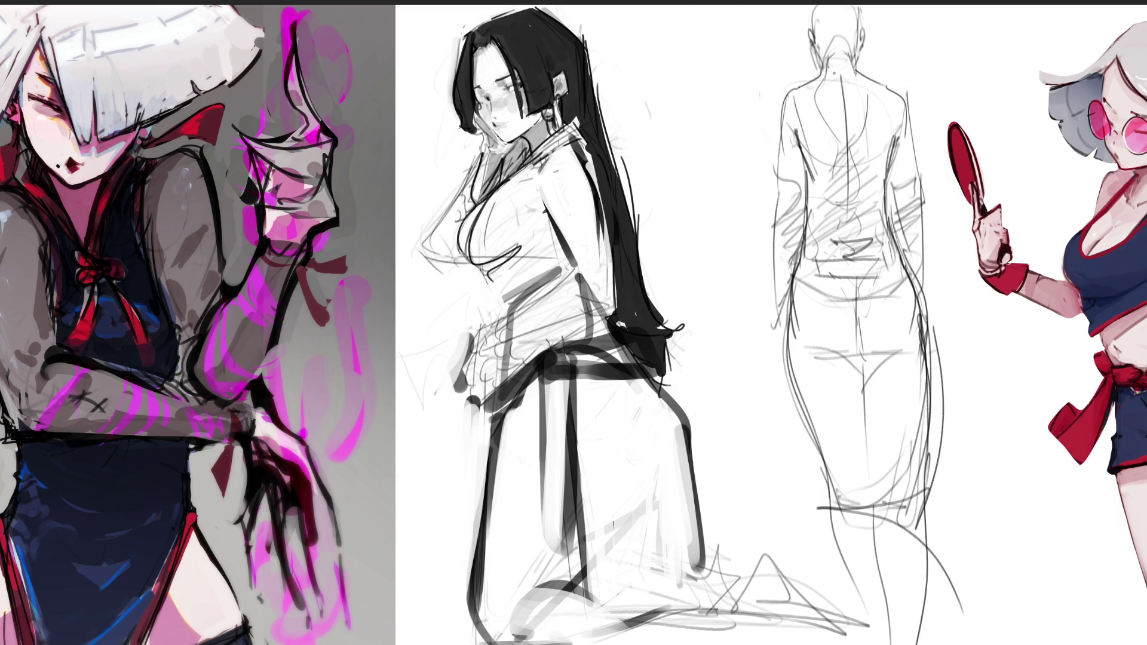
mouse_move(705, 5)
left_mouse_down()
mouse_move(700, 365)
mouse_move(848, 644)
left_mouse_up()
key("ctrl+z")
Step: Delete the back-view figure, flip the kneeling sketch horizontally, and darken her leg outline
key("Delete")
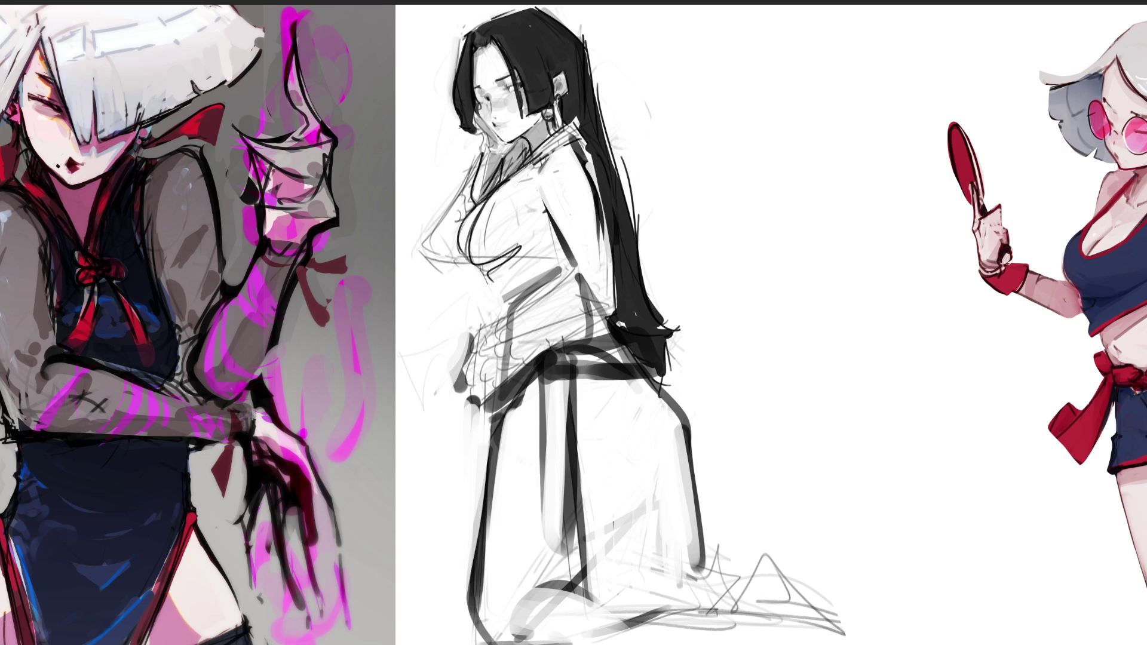
key("ctrl+shift+h")
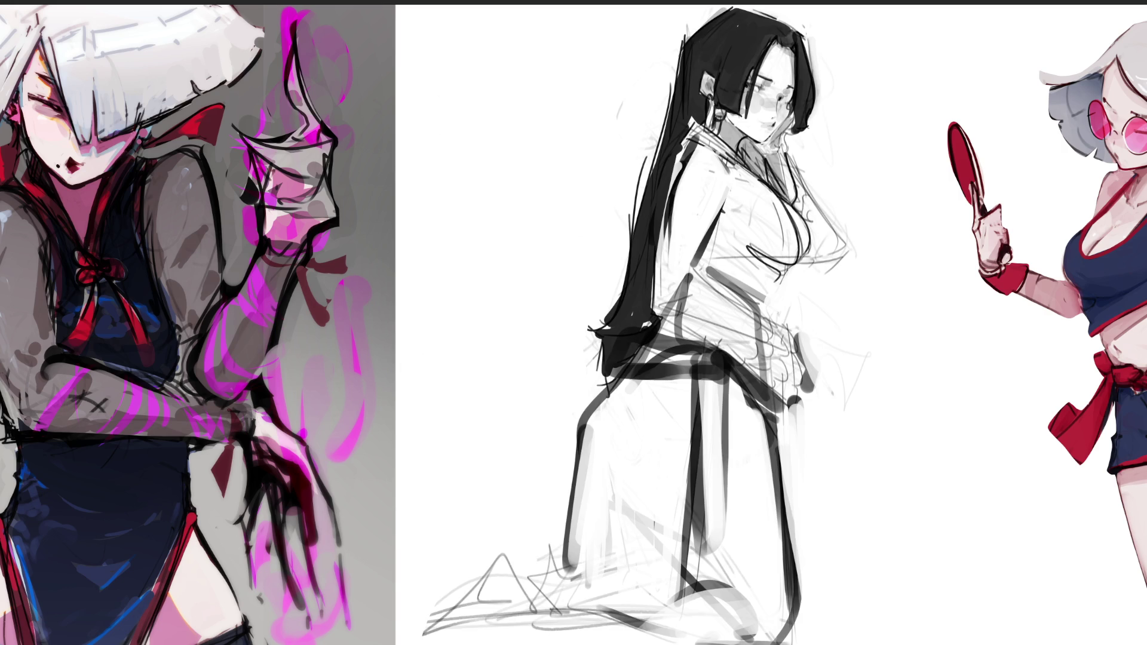
mouse_move(706, 372)
left_mouse_down()
mouse_move(699, 562)
mouse_move(679, 619)
mouse_move(714, 644)
left_mouse_up()
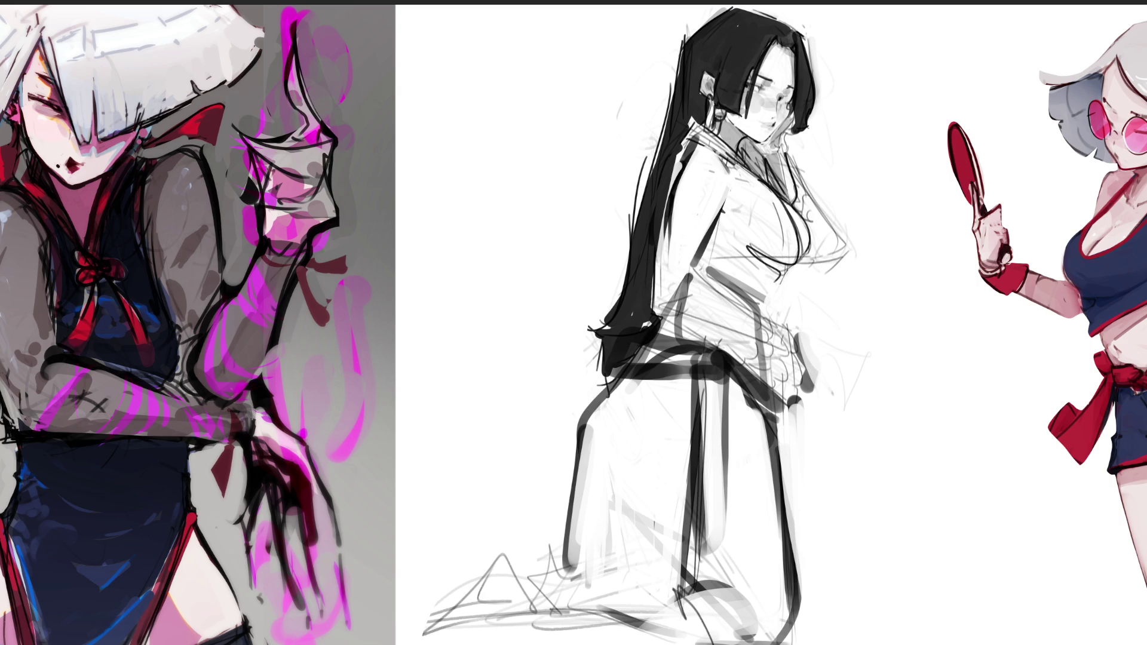
Step: Sketch and darken the folds below the kneeling figure's knees
mouse_move(574, 599)
left_mouse_down()
mouse_move(622, 644)
mouse_move(582, 596)
mouse_move(547, 644)
mouse_move(594, 644)
mouse_move(573, 633)
left_mouse_up()
mouse_move(439, 631)
left_mouse_down()
mouse_move(532, 604)
mouse_move(567, 538)
left_mouse_up()
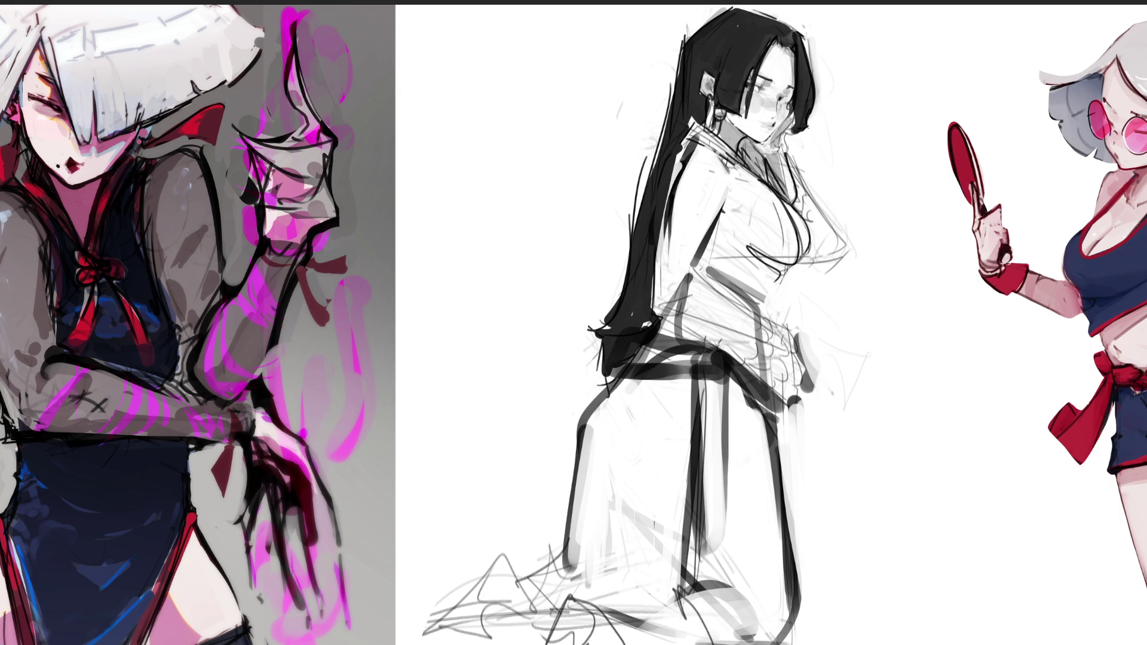
mouse_move(545, 590)
left_mouse_down()
mouse_move(496, 615)
mouse_move(525, 595)
mouse_move(622, 622)
left_mouse_up()
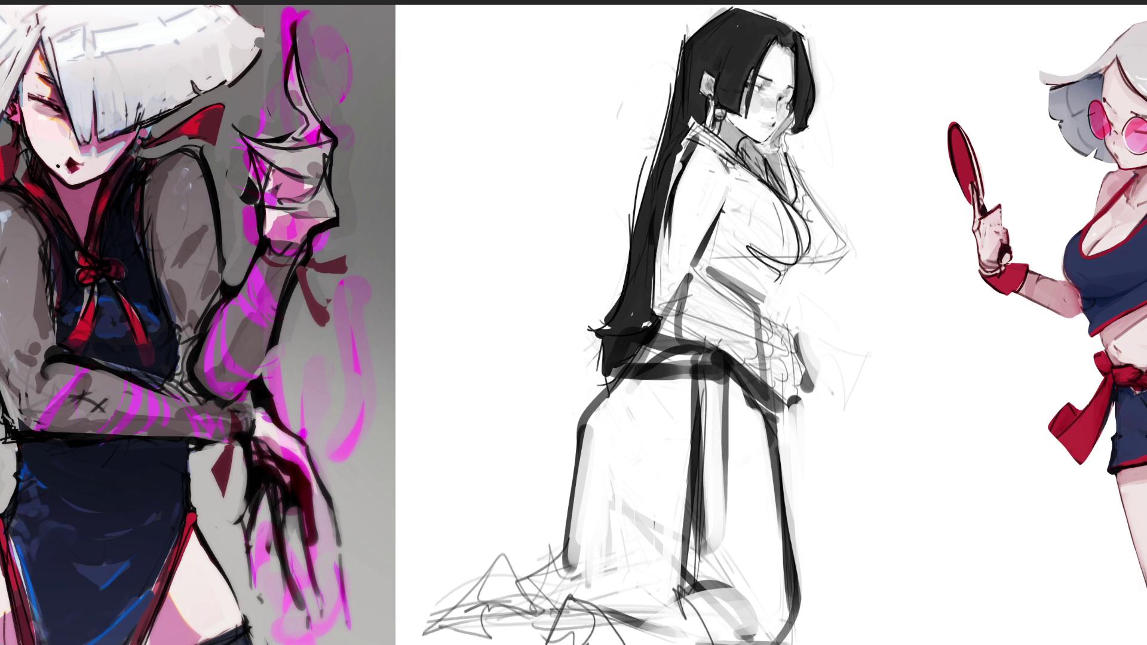
Step: Strengthen the strokes along the leg and at the lower leg and hem
left_click_drag(700, 483, 687, 626)
left_click_drag(693, 455, 688, 600)
left_click_drag(691, 478, 678, 597)
left_click_drag(684, 615, 703, 604)
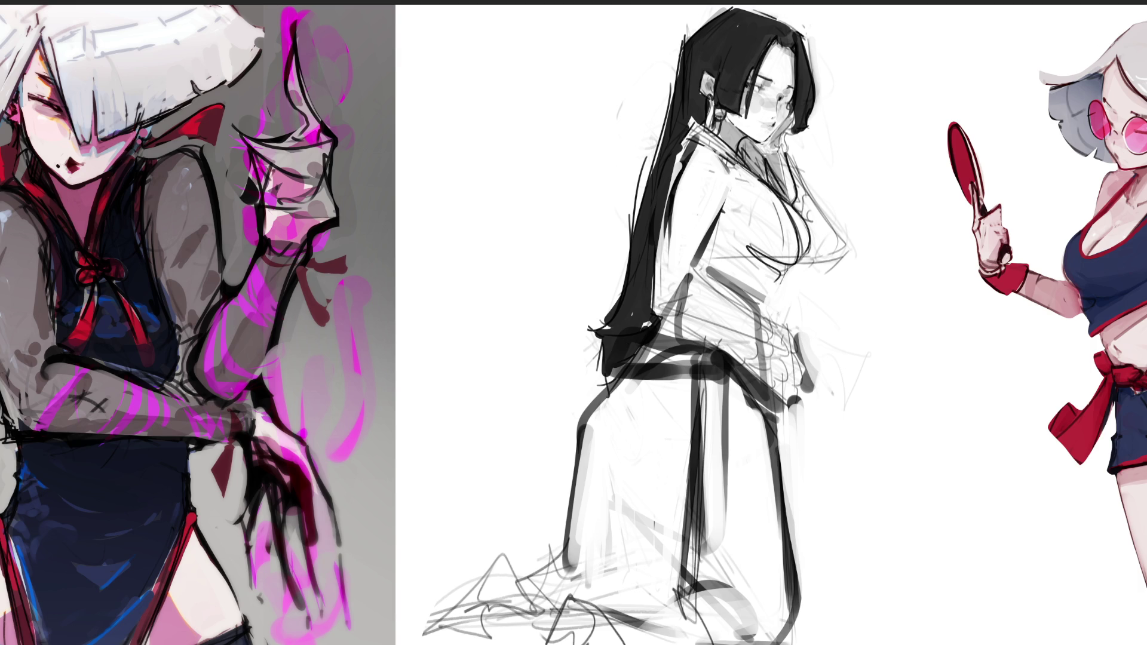
left_click_drag(716, 557, 701, 597)
left_click_drag(684, 490, 711, 598)
left_click_drag(685, 607, 736, 589)
left_click_drag(708, 644, 766, 589)
mouse_move(787, 532)
left_mouse_down()
mouse_move(807, 638)
mouse_move(832, 632)
left_mouse_up()
Step: Block in lines right of the kneeling figure, undoing the tall stray stroke
left_click_drag(889, 372, 929, 375)
left_click_drag(889, 376, 905, 624)
mouse_move(902, 622)
left_mouse_down()
mouse_move(824, 627)
mouse_move(927, 627)
left_mouse_up()
left_click_drag(916, 490, 925, 559)
left_click_drag(872, 154, 890, 364)
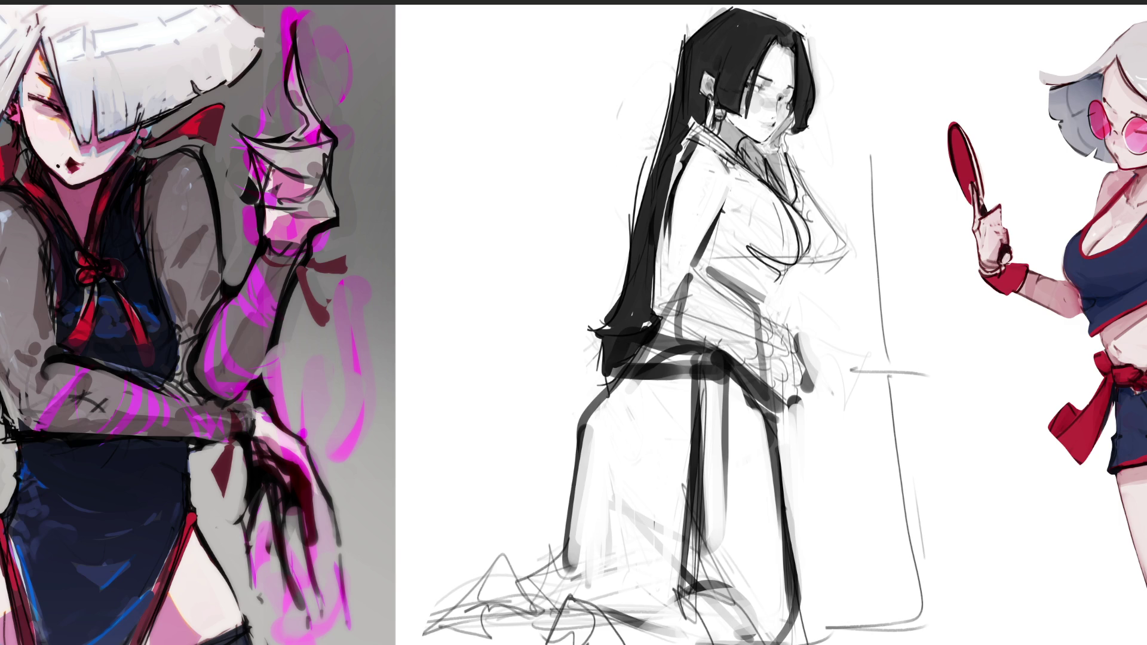
key("ctrl+z")
key("ctrl+z")
key("ctrl+z")
key("ctrl+z")
key("ctrl+z")
key("ctrl+z")
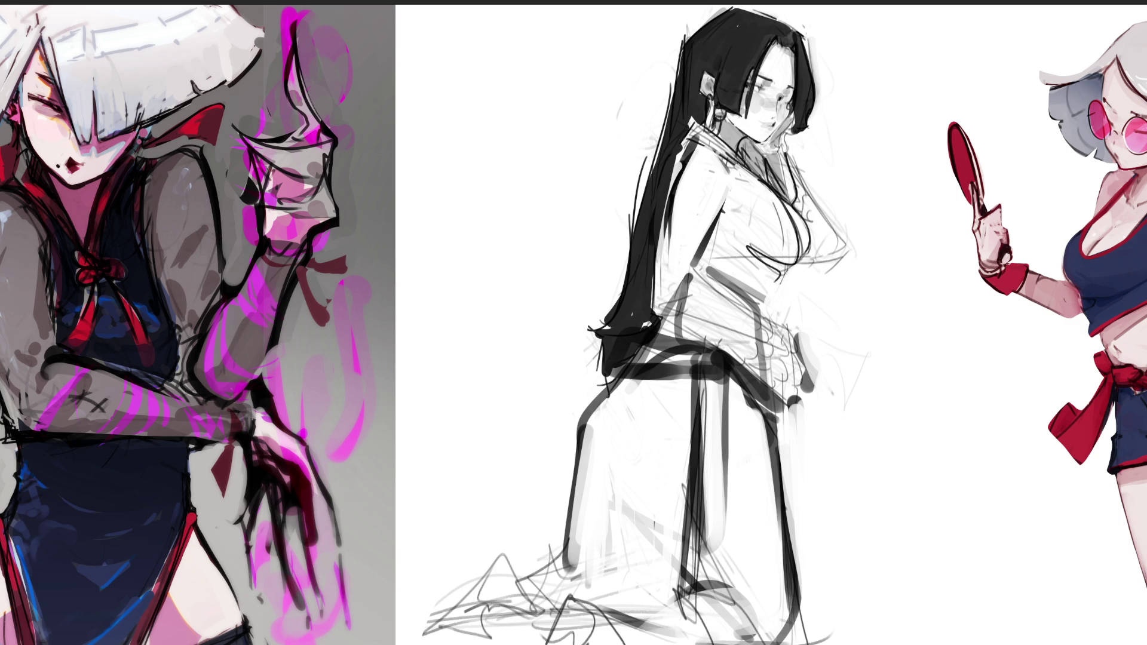
Step: Outline the sleeve's right edge, strengthen the chest outline, and add neck and collar strokes
mouse_move(798, 334)
left_mouse_down()
mouse_move(807, 419)
mouse_move(778, 425)
left_mouse_up()
left_click_drag(800, 392, 805, 410)
left_click_drag(777, 318, 795, 335)
mouse_move(786, 259)
left_mouse_down()
mouse_move(794, 272)
mouse_move(758, 322)
mouse_move(795, 259)
left_mouse_up()
mouse_move(786, 143)
left_mouse_down()
mouse_move(843, 272)
mouse_move(792, 275)
left_mouse_up()
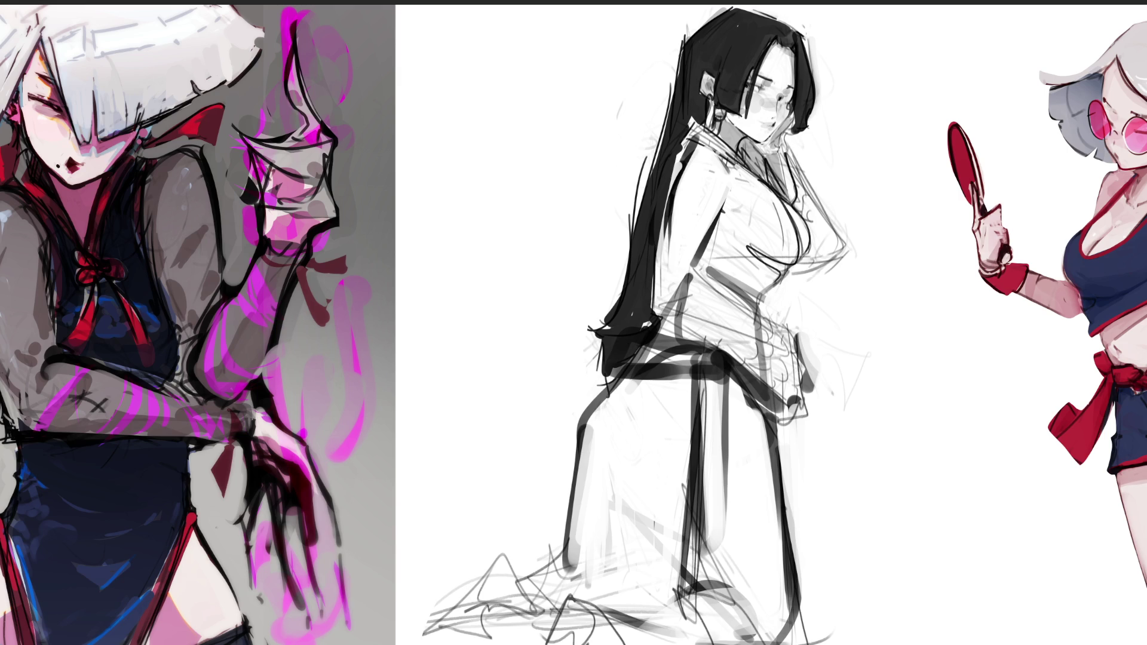
mouse_move(780, 182)
left_mouse_down()
mouse_move(851, 269)
mouse_move(804, 280)
left_mouse_up()
left_click_drag(791, 155, 809, 195)
left_click_drag(799, 123, 780, 147)
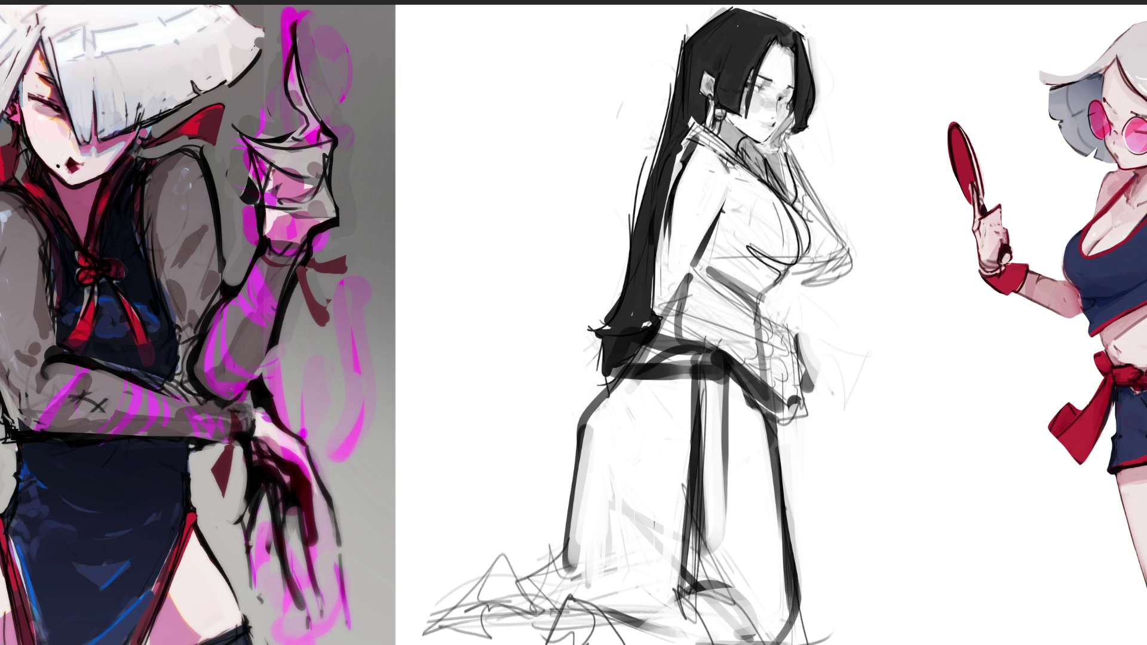
Step: Darken the right edge of the hair, undoing a short stroke near the chin
left_click_drag(807, 27, 804, 128)
left_click_drag(808, 56, 804, 97)
mouse_move(808, 52)
left_mouse_down()
mouse_move(821, 128)
mouse_move(802, 73)
mouse_move(815, 123)
mouse_move(806, 86)
left_mouse_up()
key("ctrl+z")
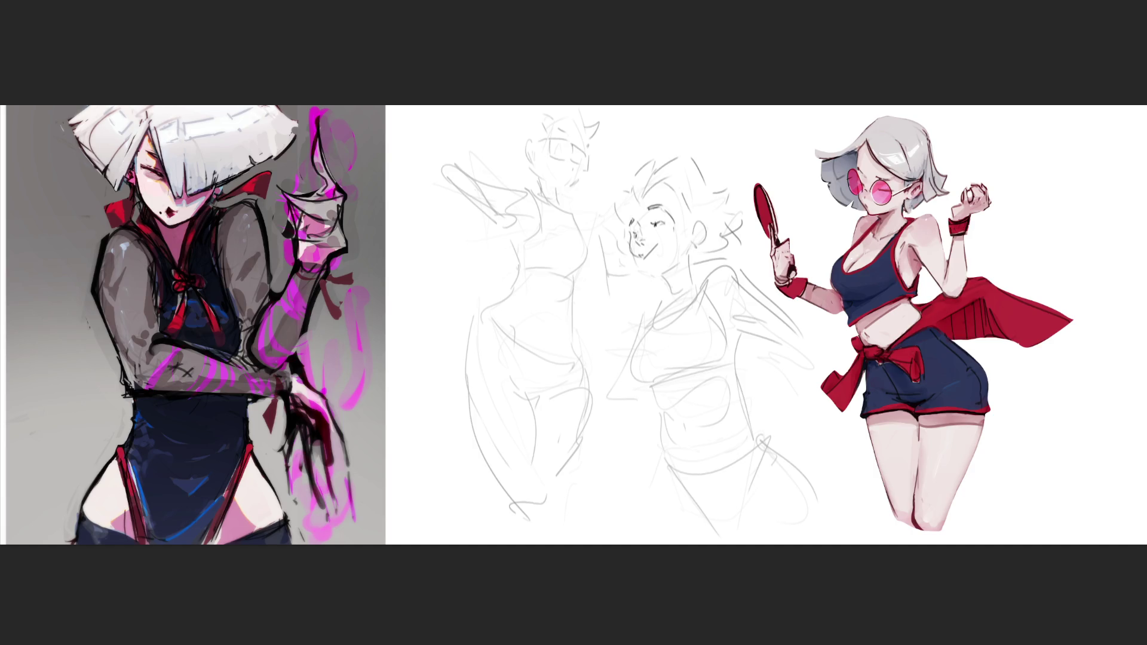
Step: Refine the jaw, ear and left face edge, then erase the middle sketches to faint lines
mouse_move(631, 251)
left_mouse_down()
mouse_move(642, 269)
mouse_move(682, 265)
mouse_move(668, 292)
left_mouse_up()
left_click_drag(697, 223, 700, 242)
left_click_drag(632, 205, 629, 223)
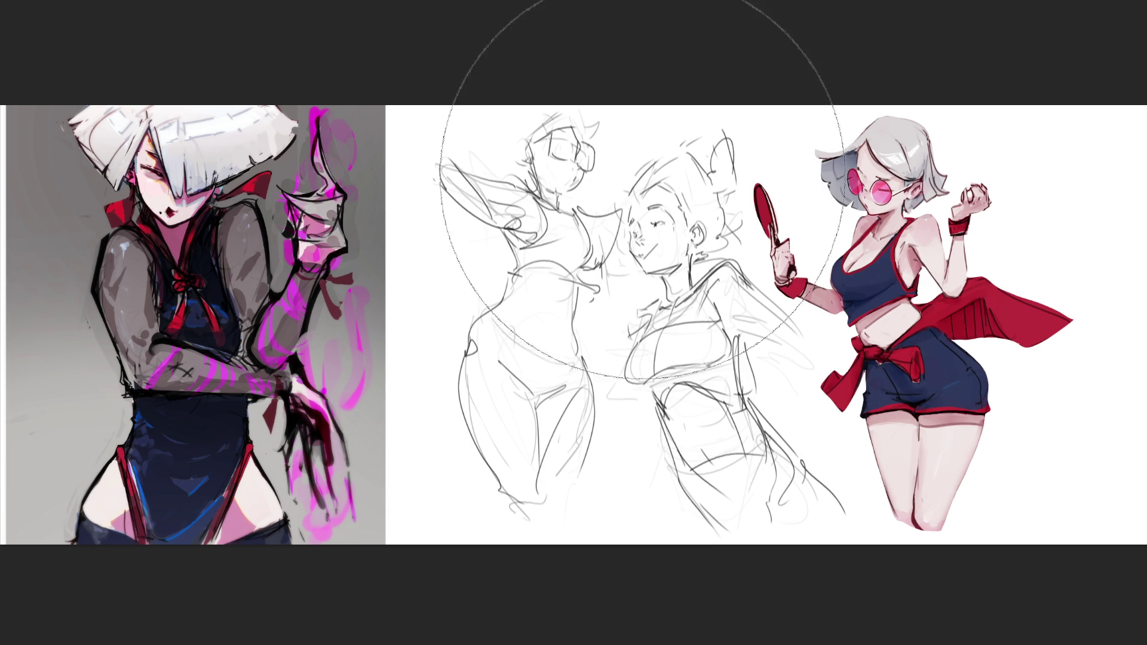
mouse_move(544, 173)
left_mouse_down()
mouse_move(678, 512)
mouse_move(499, 486)
mouse_move(576, 225)
mouse_move(725, 544)
left_mouse_up()
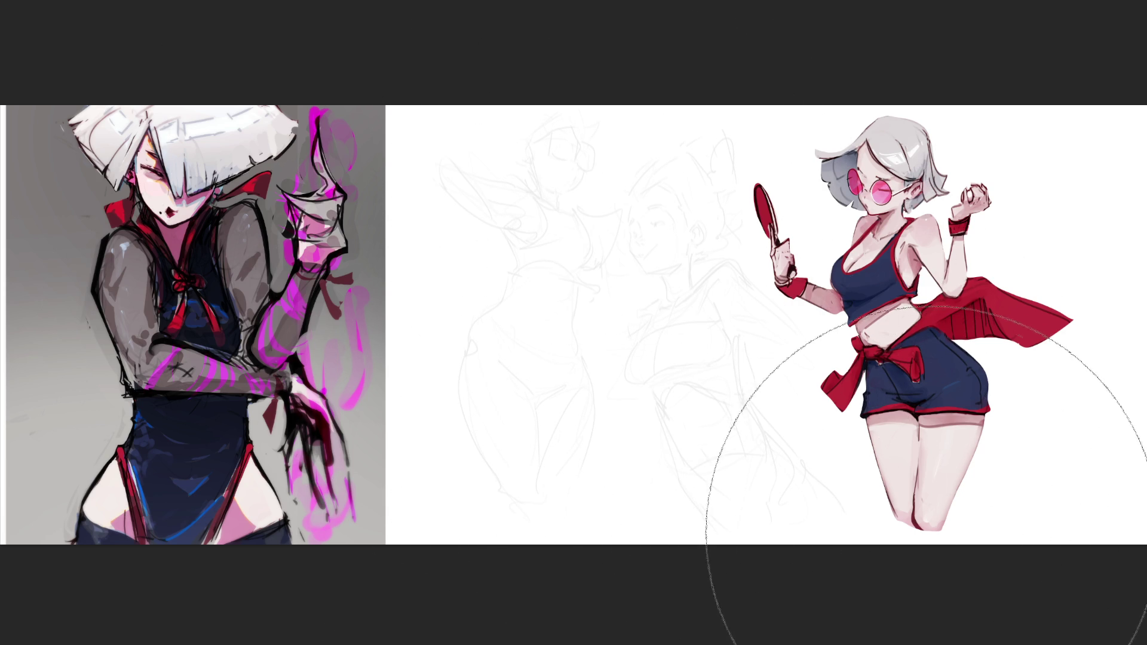
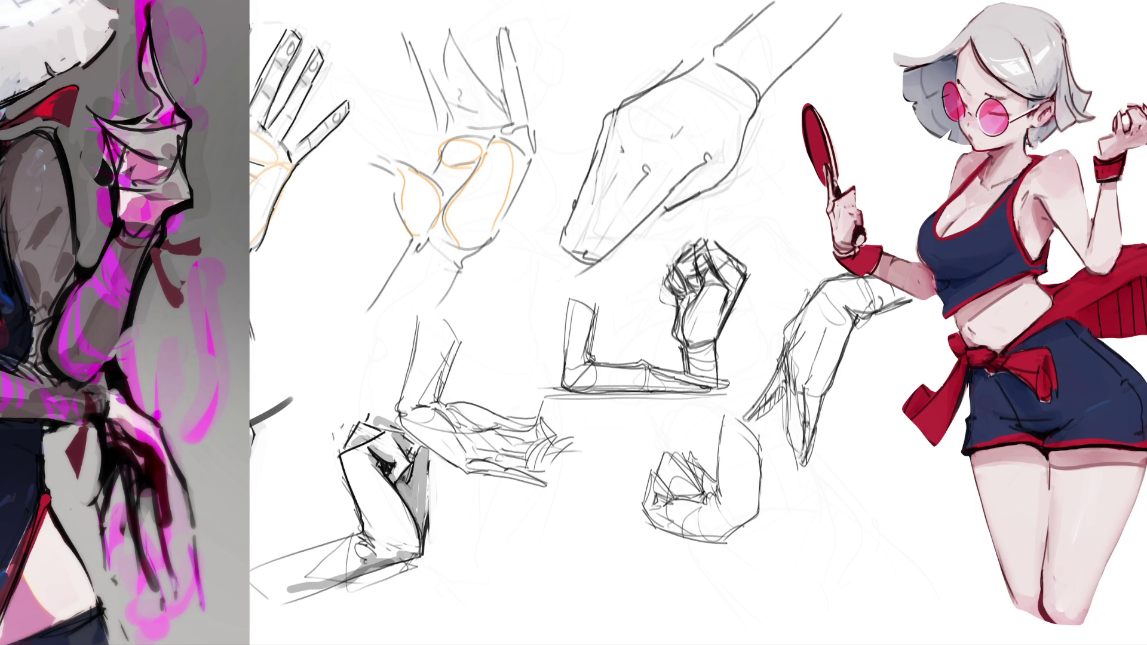
Step: Sketch thin contour strokes across the hand's wrist area
mouse_move(783, 379)
left_mouse_down()
mouse_move(787, 463)
mouse_move(800, 472)
left_mouse_up()
left_click_drag(717, 49, 723, 55)
mouse_move(746, 62)
left_mouse_down()
mouse_move(768, 91)
mouse_move(753, 113)
left_mouse_up()
mouse_move(714, 49)
left_mouse_down()
mouse_move(702, 71)
mouse_move(754, 103)
mouse_move(764, 90)
left_mouse_up()
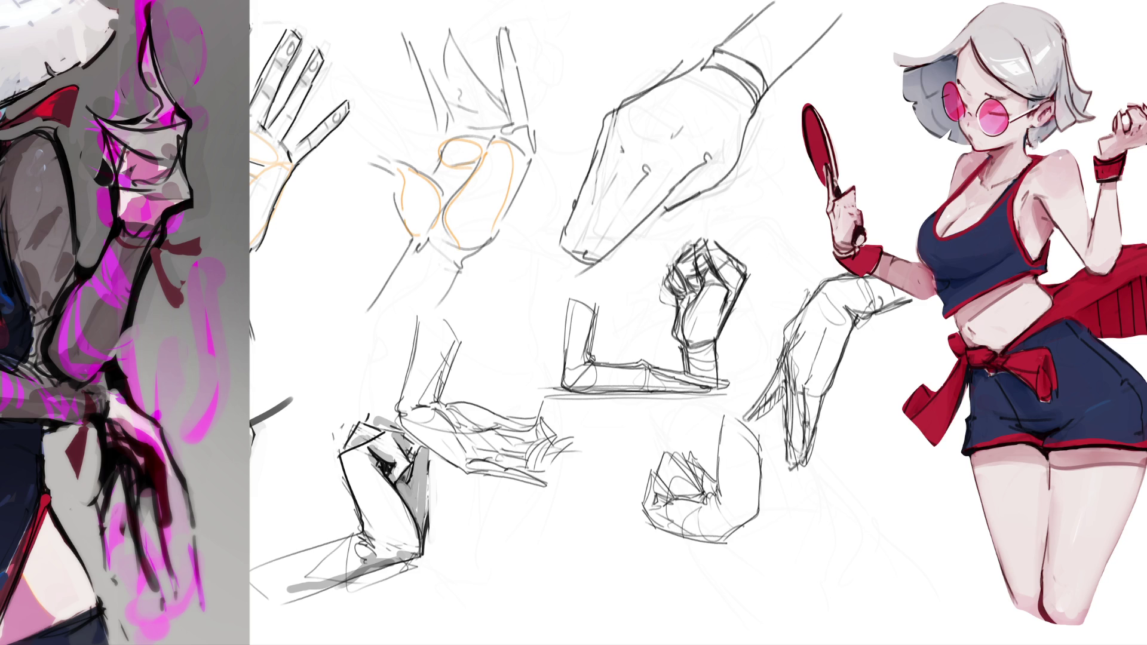
Step: Draw the hand's top and right-side contours, extending them into lower contour lines
mouse_move(703, 64)
left_mouse_down()
mouse_move(608, 118)
mouse_move(642, 152)
left_mouse_up()
mouse_move(680, 66)
left_mouse_down()
mouse_move(611, 124)
mouse_move(642, 97)
mouse_move(647, 153)
mouse_move(682, 185)
left_mouse_up()
left_click_drag(751, 137, 685, 179)
mouse_move(762, 110)
left_mouse_down()
mouse_move(747, 135)
mouse_move(771, 162)
mouse_move(744, 180)
mouse_move(747, 167)
left_mouse_up()
mouse_move(730, 166)
left_mouse_down()
mouse_move(759, 174)
mouse_move(713, 192)
left_mouse_up()
mouse_move(722, 198)
left_mouse_down()
mouse_move(757, 173)
mouse_move(704, 182)
mouse_move(686, 214)
left_mouse_up()
mouse_move(689, 220)
left_mouse_down()
mouse_move(728, 193)
mouse_move(682, 186)
mouse_move(678, 163)
mouse_move(627, 139)
mouse_move(625, 120)
left_mouse_up()
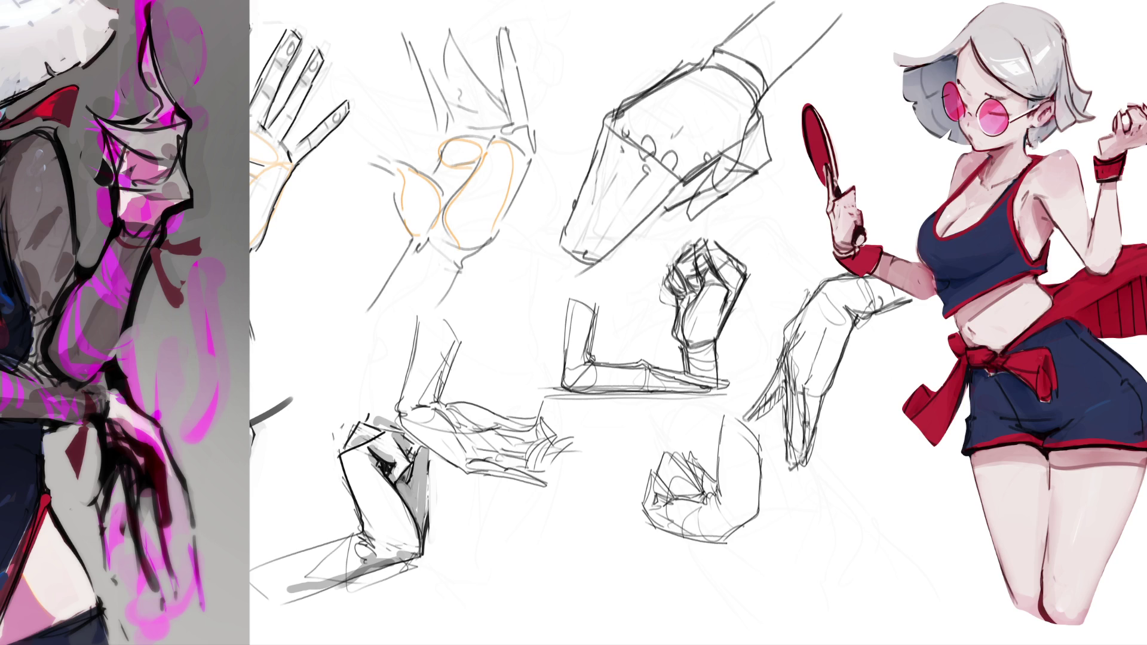
Step: Hatch the upper back of the hand with short pencil strokes
mouse_move(701, 75)
left_mouse_down()
mouse_move(650, 97)
mouse_move(662, 106)
left_mouse_up()
mouse_move(692, 93)
left_mouse_down()
mouse_move(639, 122)
mouse_move(691, 107)
left_mouse_up()
left_click_drag(690, 107, 668, 139)
left_click_drag(718, 82, 691, 133)
left_click_drag(691, 134, 675, 165)
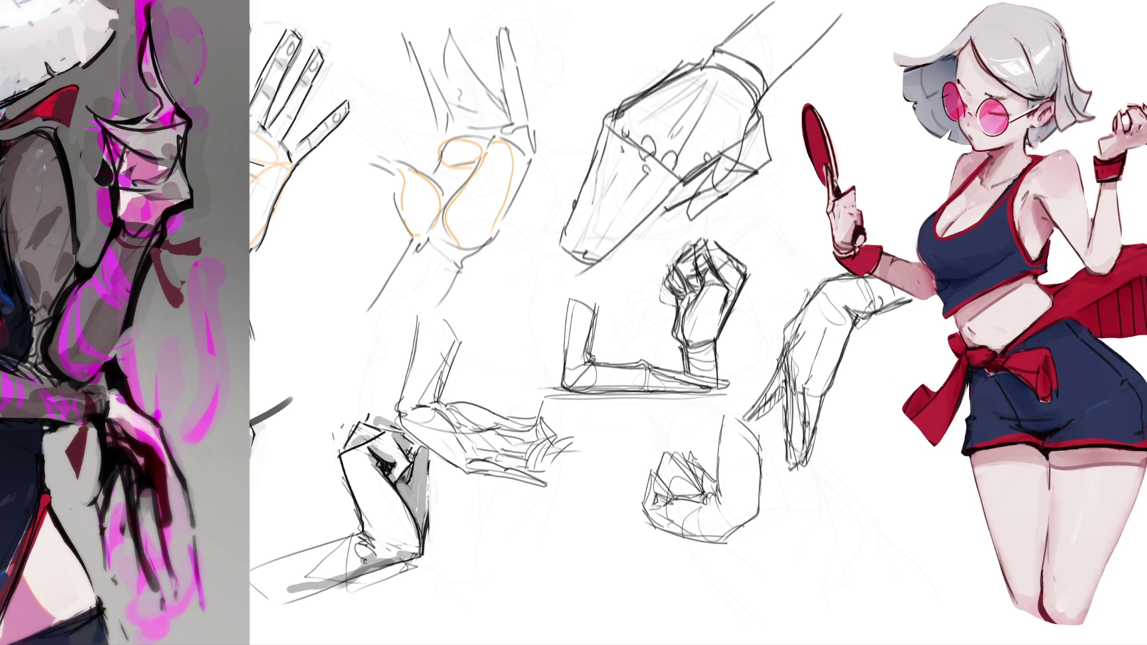
Step: Darken the hand's right and lower edges and add small inner detail marks
mouse_move(736, 92)
left_mouse_down()
mouse_move(751, 142)
mouse_move(748, 126)
left_mouse_up()
left_click_drag(747, 109, 766, 160)
left_click_drag(766, 157, 720, 193)
left_click_drag(720, 191, 697, 223)
mouse_move(647, 167)
left_mouse_down()
mouse_move(655, 175)
mouse_move(588, 277)
left_mouse_up()
mouse_move(675, 189)
left_mouse_down()
mouse_move(597, 272)
mouse_move(675, 192)
mouse_move(642, 216)
left_mouse_up()
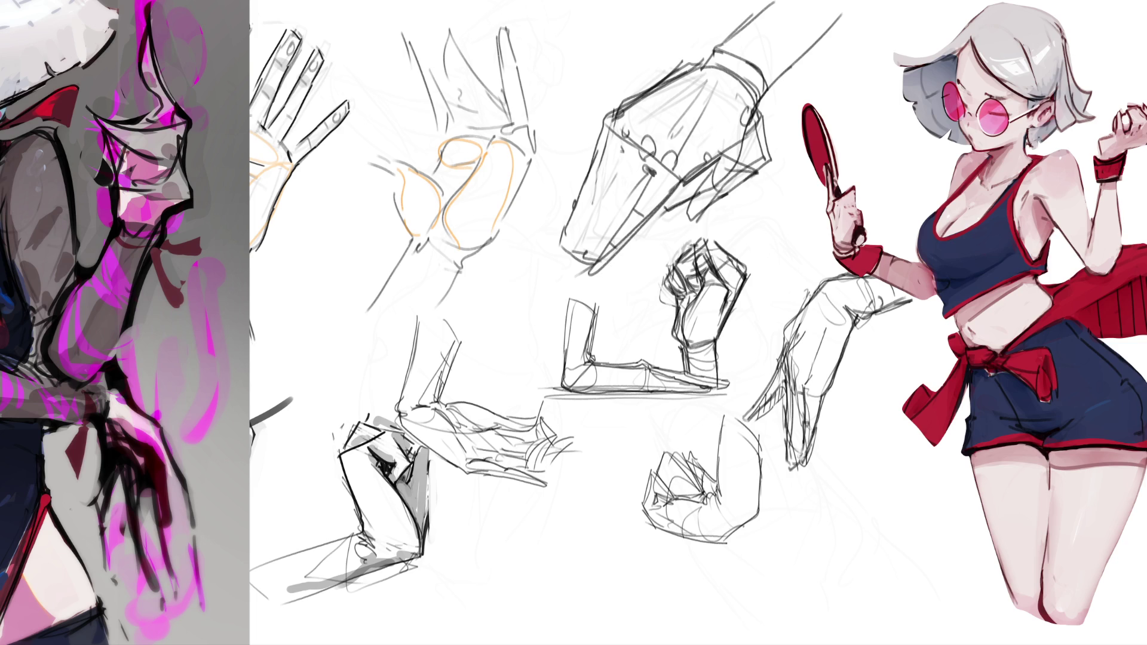
Step: Add a finger line and strengthen the hand's left edge, undoing unwanted strokes
left_click_drag(648, 175, 626, 214)
left_click_drag(631, 152, 584, 261)
left_click_drag(621, 135, 574, 264)
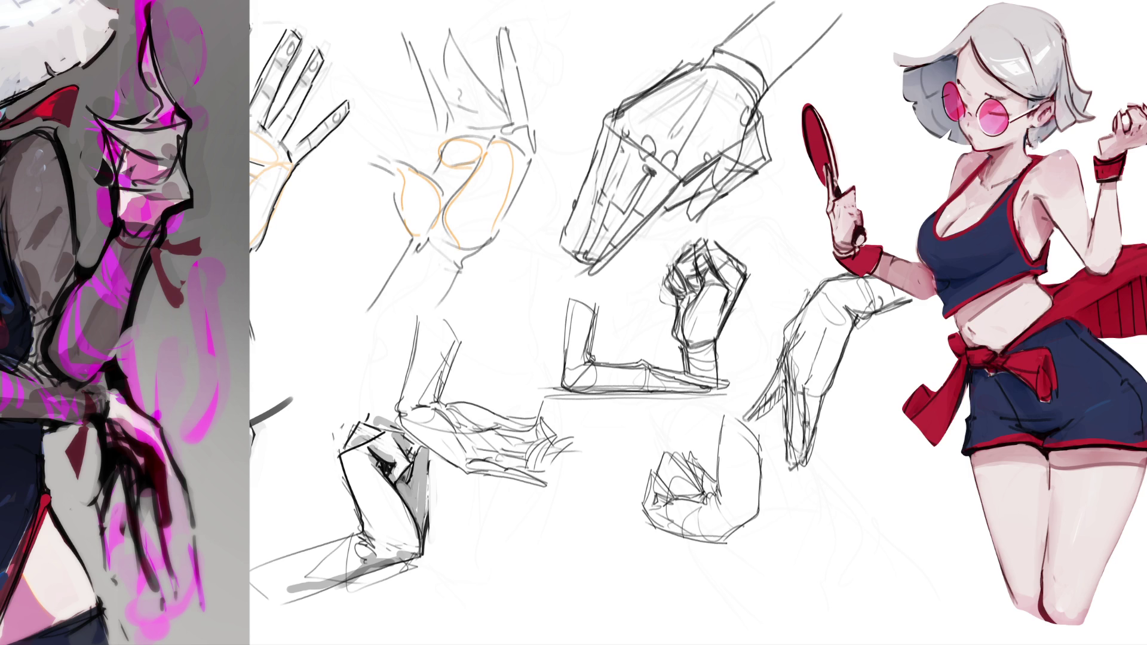
left_click_drag(618, 139, 580, 223)
left_click_drag(607, 160, 599, 172)
left_click_drag(605, 121, 594, 174)
key("ctrl+z")
key("ctrl+z")
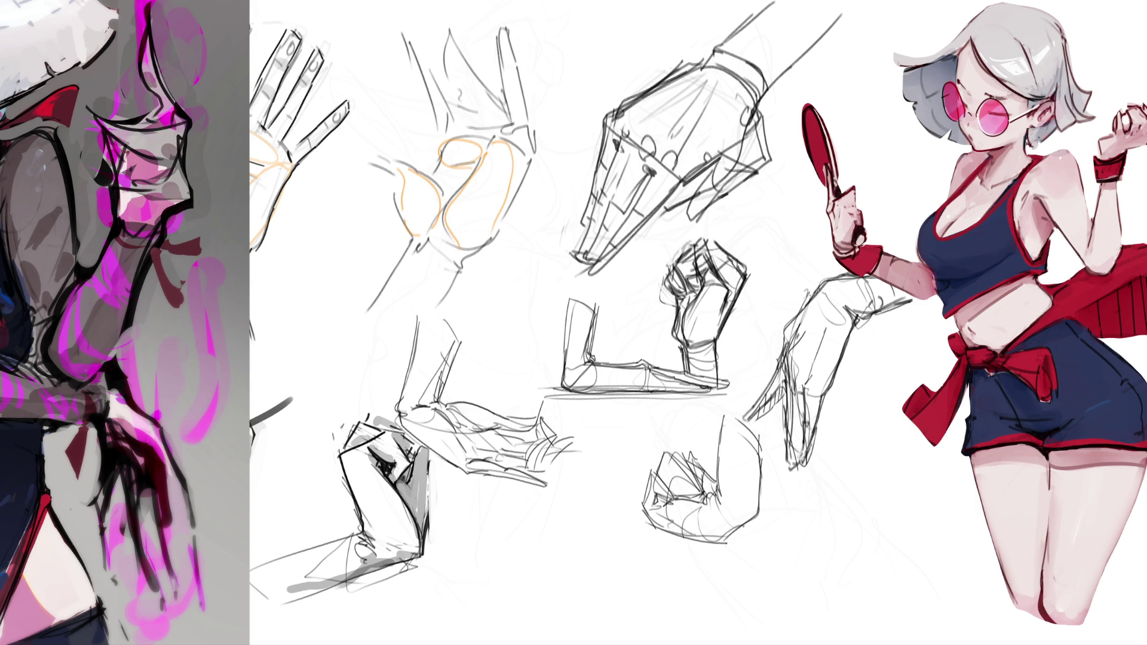
mouse_move(582, 229)
left_mouse_down()
mouse_move(592, 267)
mouse_move(610, 262)
left_mouse_up()
key("ctrl+z")
key("ctrl+z")
key("ctrl+z")
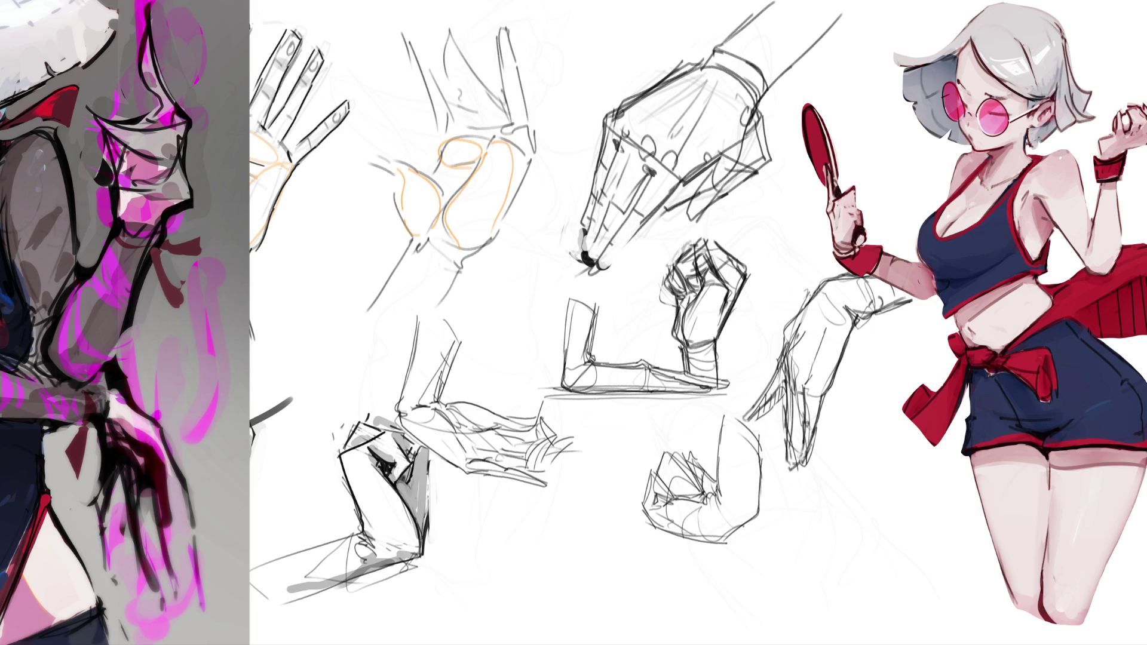
Step: Redraw the hand's lower-right edge more lightly and add short finger lines
left_click_drag(655, 217, 613, 263)
key("ctrl+z")
key("ctrl+z")
key("ctrl+z")
key("ctrl+z")
key("ctrl+z")
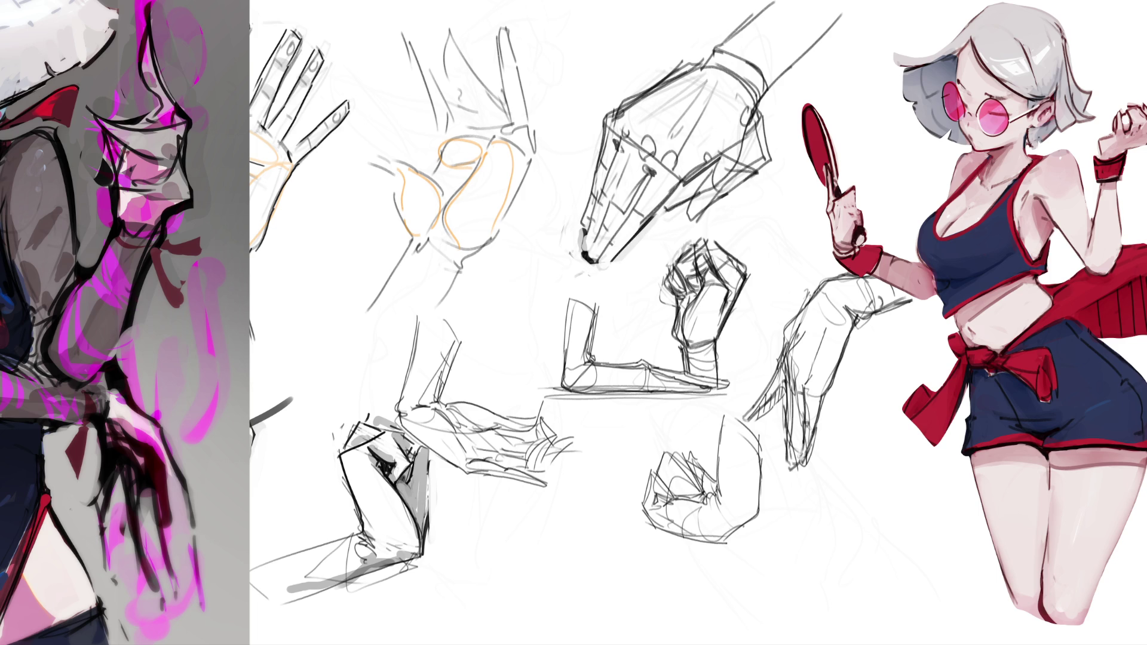
mouse_move(647, 231)
left_mouse_down()
mouse_move(613, 269)
mouse_move(644, 241)
left_mouse_up()
left_click_drag(654, 173, 637, 199)
mouse_move(619, 148)
left_mouse_down()
mouse_move(611, 165)
mouse_move(626, 166)
left_mouse_up()
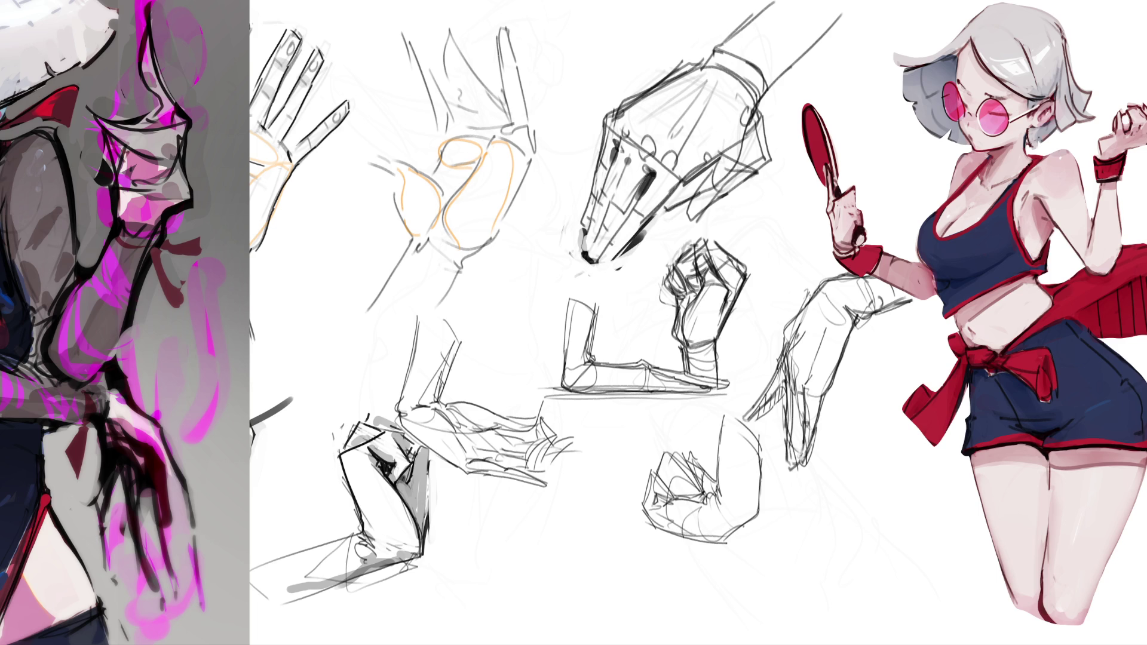
mouse_move(649, 224)
left_mouse_down()
mouse_move(728, 154)
mouse_move(691, 225)
mouse_move(668, 210)
mouse_move(689, 225)
mouse_move(743, 182)
mouse_move(722, 200)
left_mouse_up()
key("ctrl+z")
key("ctrl+z")
key("ctrl+z")
Step: Try thicker strokes on the right edge, wrist and forearm, undoing the overlong ones
mouse_move(758, 103)
left_mouse_down()
mouse_move(769, 174)
mouse_move(704, 228)
left_mouse_up()
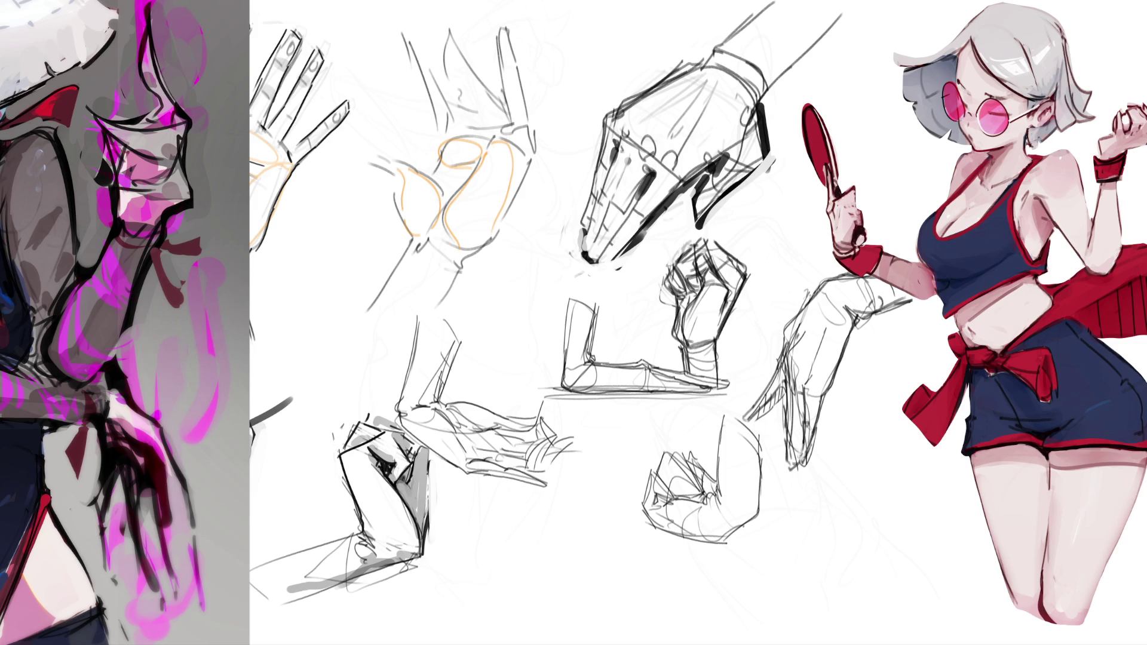
key("ctrl+z")
key("ctrl+z")
key("ctrl+z")
mouse_move(778, 80)
left_mouse_down()
mouse_move(755, 105)
mouse_move(856, 6)
left_mouse_up()
key("ctrl+z")
key("ctrl+z")
left_click_drag(703, 62, 783, 2)
key("ctrl+z")
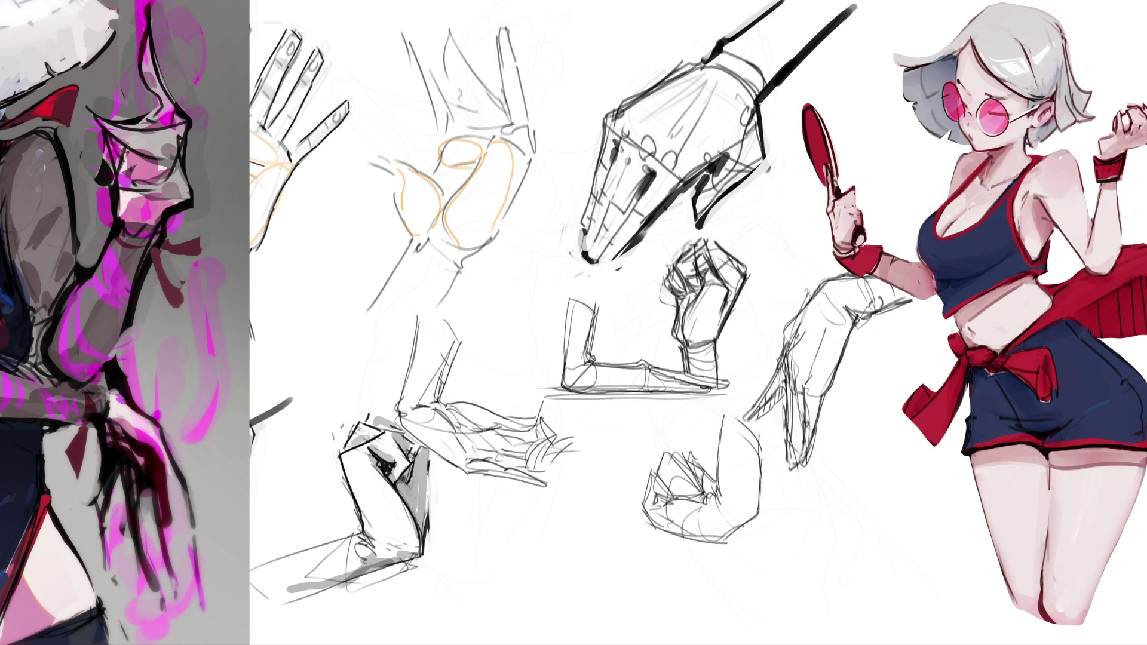
Step: Enlarge the brush, fade the hand's heavy linework, and redraw the small loop detail
left_click_drag(631, 233, 944, 233)
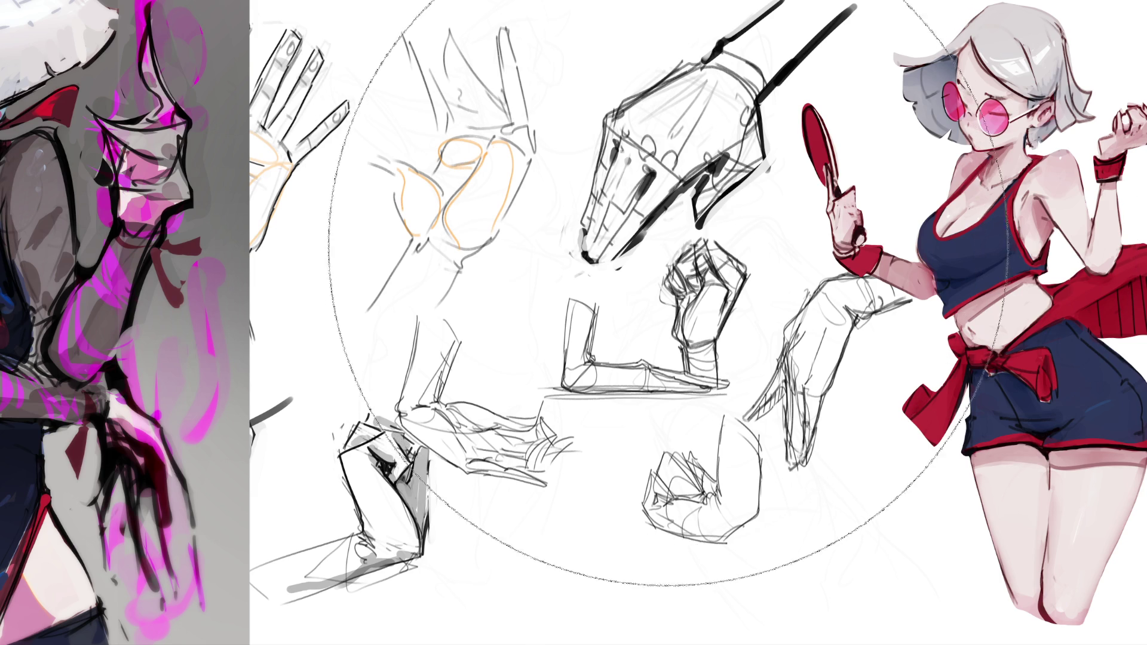
mouse_move(632, 233)
left_mouse_down()
mouse_move(597, 197)
mouse_move(615, 173)
mouse_move(648, 161)
mouse_move(777, 15)
left_mouse_up()
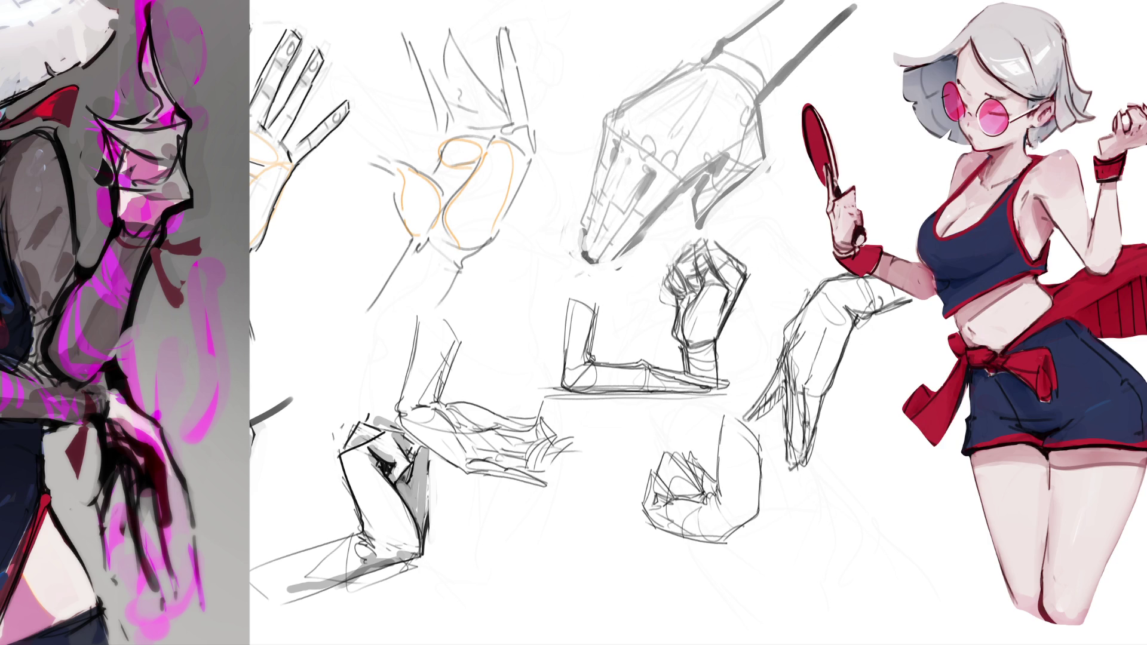
mouse_move(648, 157)
left_mouse_down()
mouse_move(658, 154)
mouse_move(654, 181)
left_mouse_up()
key("ctrl+z")
mouse_move(658, 166)
left_mouse_down()
mouse_move(653, 183)
mouse_move(645, 137)
left_mouse_up()
Step: Redraw the hand's top stroke and darken its left and lower-left edges
left_click_drag(622, 107, 585, 207)
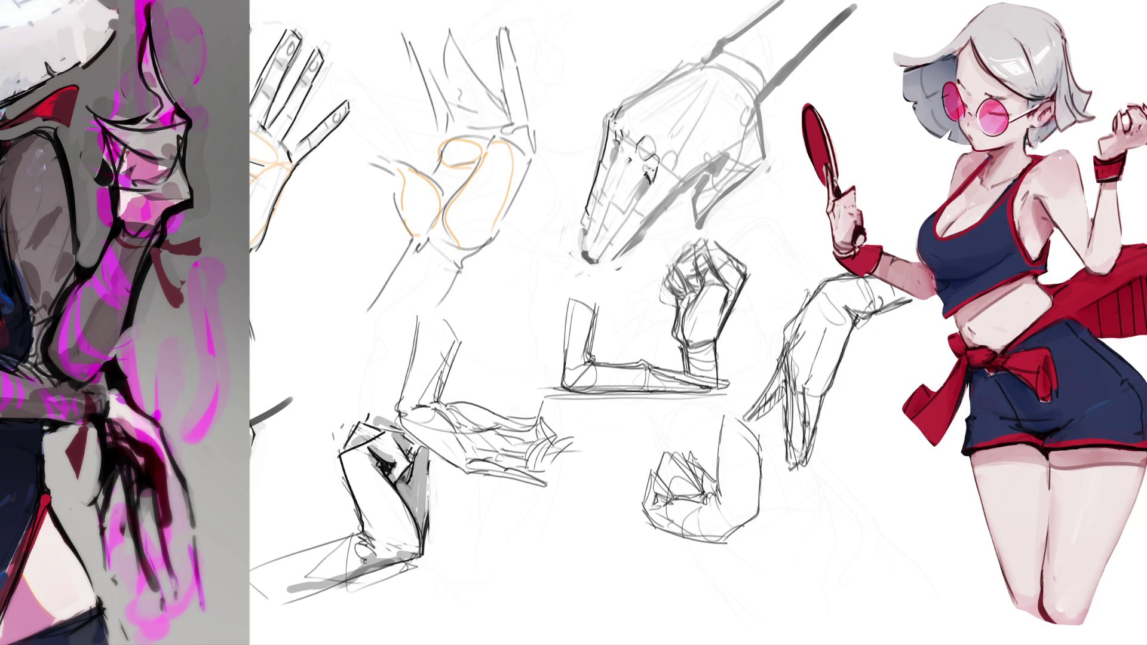
left_click_drag(619, 147, 585, 236)
key("ctrl+z")
Step: Define the lower-left fingers with cleaner dark strokes, undoing a stray edge line
key("ctrl+z")
left_click_drag(601, 191, 585, 242)
left_click_drag(626, 169, 591, 261)
mouse_move(626, 224)
left_mouse_down()
mouse_move(599, 260)
mouse_move(623, 228)
left_mouse_up()
left_click_drag(645, 178, 620, 227)
left_click_drag(651, 184, 600, 265)
mouse_move(682, 180)
left_mouse_down()
mouse_move(614, 261)
mouse_move(653, 207)
mouse_move(640, 224)
left_mouse_up()
key("ctrl+z")
key("ctrl+z")
key("ctrl+z")
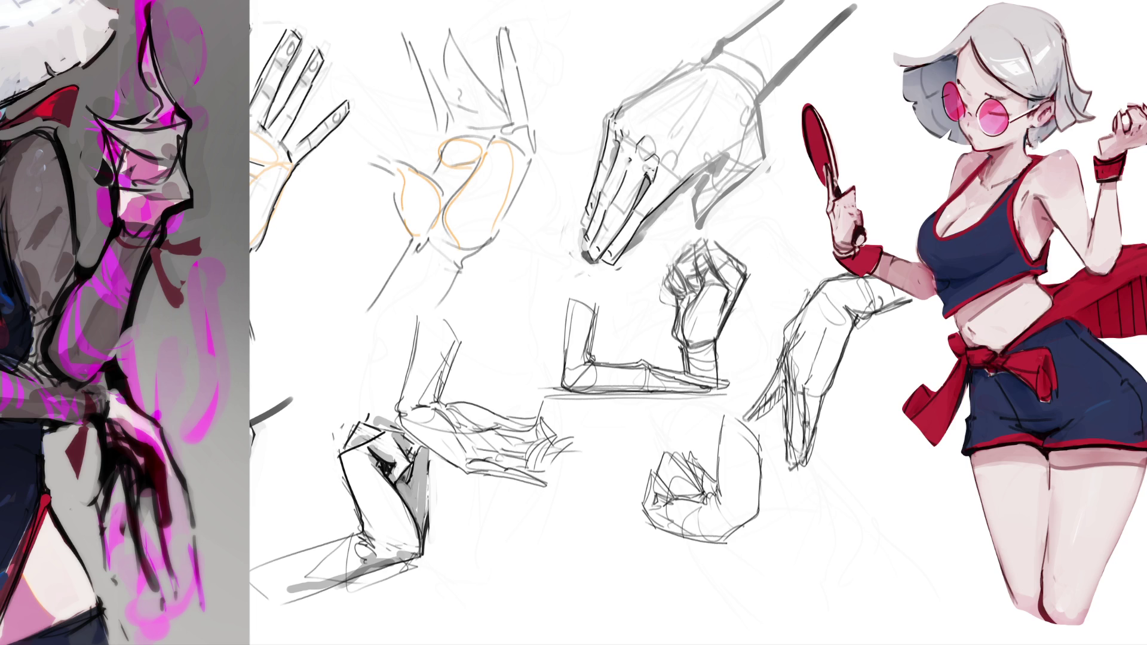
Step: Touch up the lower finger and draw the hand's long lower edge line
left_click_drag(645, 216, 618, 255)
key("ctrl+z")
left_click_drag(646, 205, 637, 216)
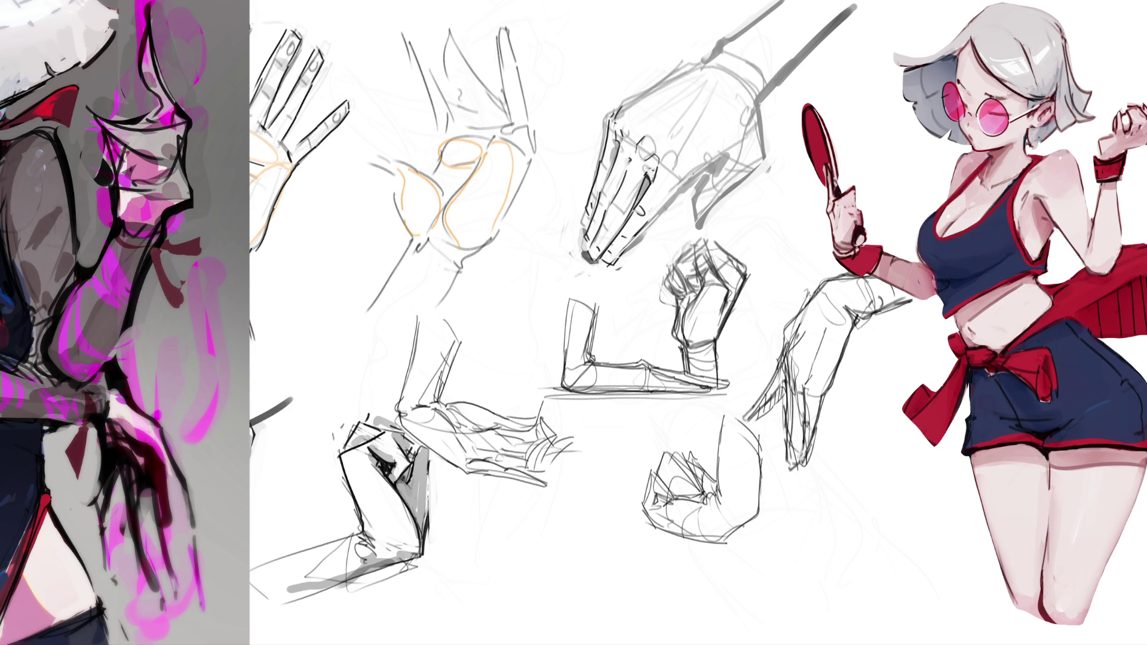
mouse_move(633, 233)
left_mouse_down()
mouse_move(727, 155)
mouse_move(694, 201)
mouse_move(693, 225)
mouse_move(741, 180)
mouse_move(757, 114)
mouse_move(765, 152)
left_mouse_up()
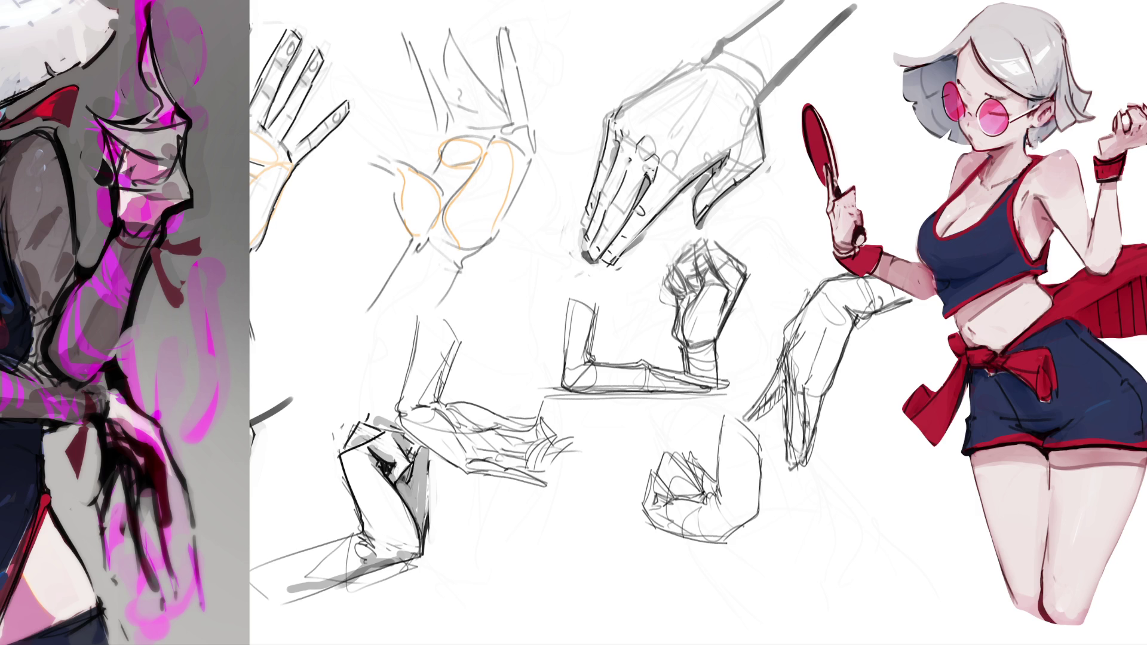
Step: Add small rivets to the wrist and erase the misplaced rivet circle
left_click_drag(748, 110, 747, 111)
left_click_drag(757, 158, 724, 194)
key("ctrl+z")
left_click_drag(754, 107, 744, 144)
Step: Ink the wrist and upper forearm lines and darken the hand's top edge
mouse_move(741, 78)
left_mouse_down()
mouse_move(758, 110)
mouse_move(764, 84)
mouse_move(819, 38)
left_mouse_up()
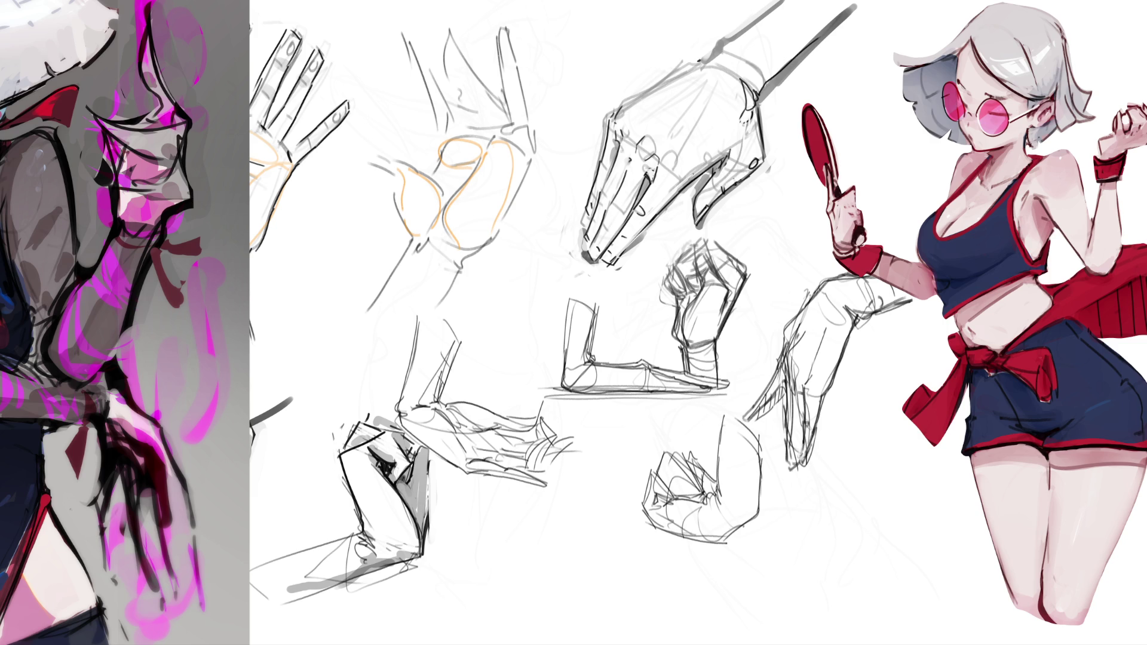
left_click_drag(701, 60, 779, 1)
left_click_drag(614, 116, 696, 61)
Step: Lighten faint inner sketch lines in the hand and add a small mark inside the fist sketch
left_click_drag(671, 188, 740, 142)
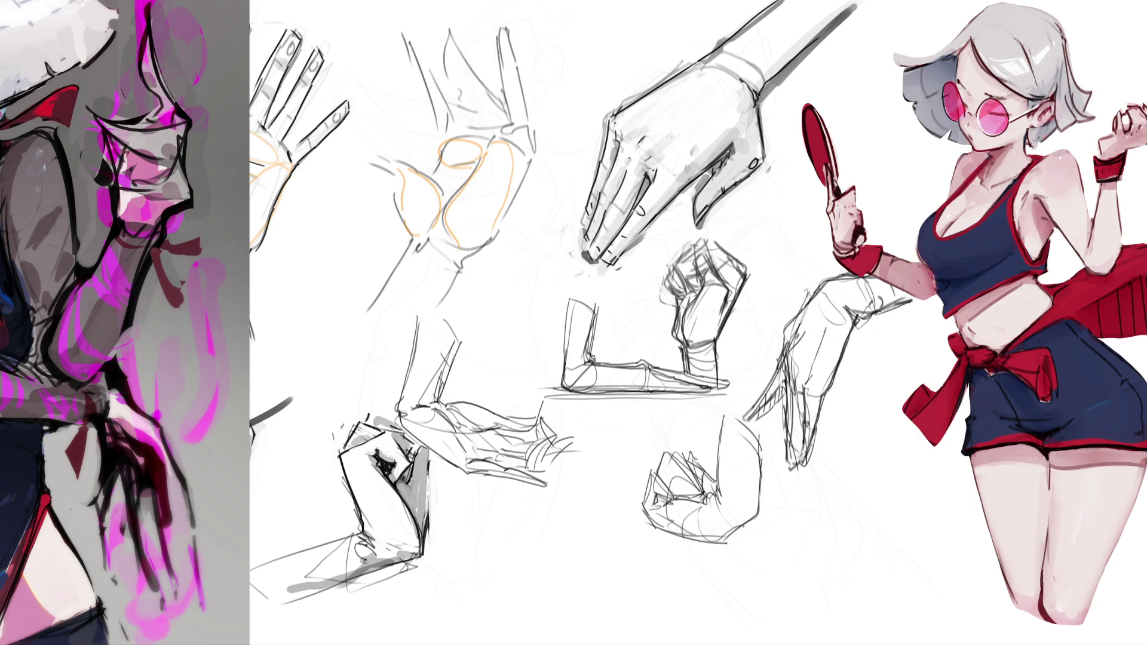
left_click_drag(380, 453, 390, 477)
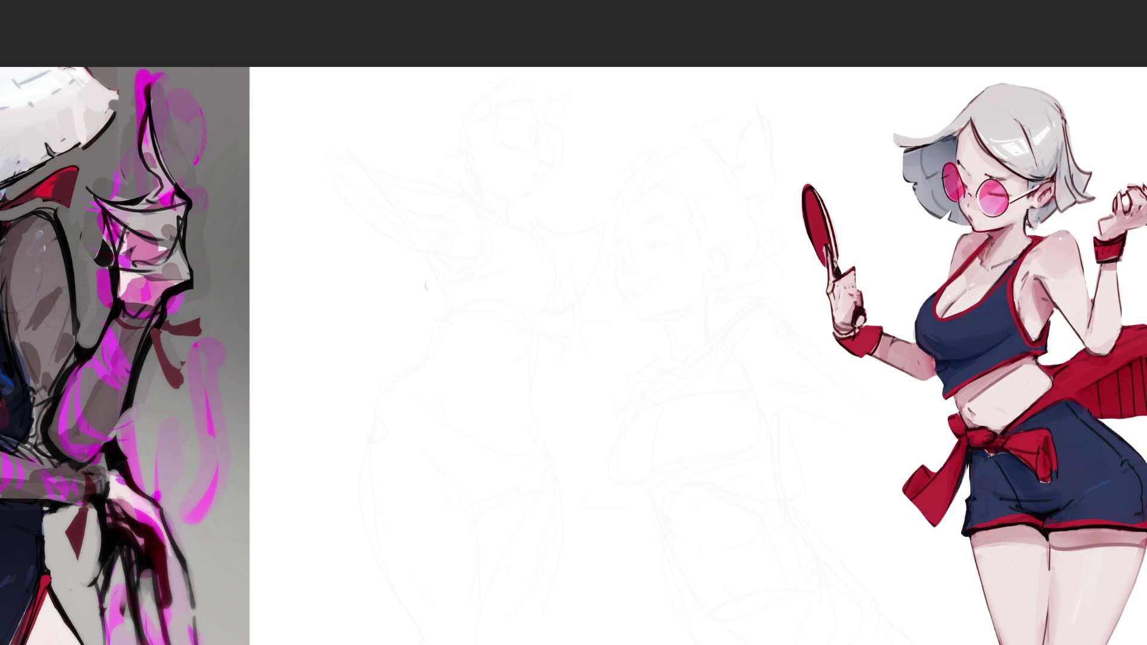
Step: Block in the head as a rough gray box with construction lines and a jaw line
mouse_move(481, 140)
left_mouse_down()
mouse_move(457, 192)
mouse_move(520, 122)
mouse_move(529, 179)
left_mouse_up()
mouse_move(424, 193)
left_mouse_down()
mouse_move(516, 151)
mouse_move(523, 169)
left_mouse_up()
left_click_drag(520, 113, 459, 162)
mouse_move(457, 143)
left_mouse_down()
mouse_move(436, 211)
mouse_move(508, 168)
left_mouse_up()
left_click_drag(522, 115, 549, 211)
mouse_move(433, 226)
left_mouse_down()
mouse_move(457, 254)
mouse_move(541, 220)
mouse_move(477, 225)
left_mouse_up()
left_click_drag(528, 187, 512, 250)
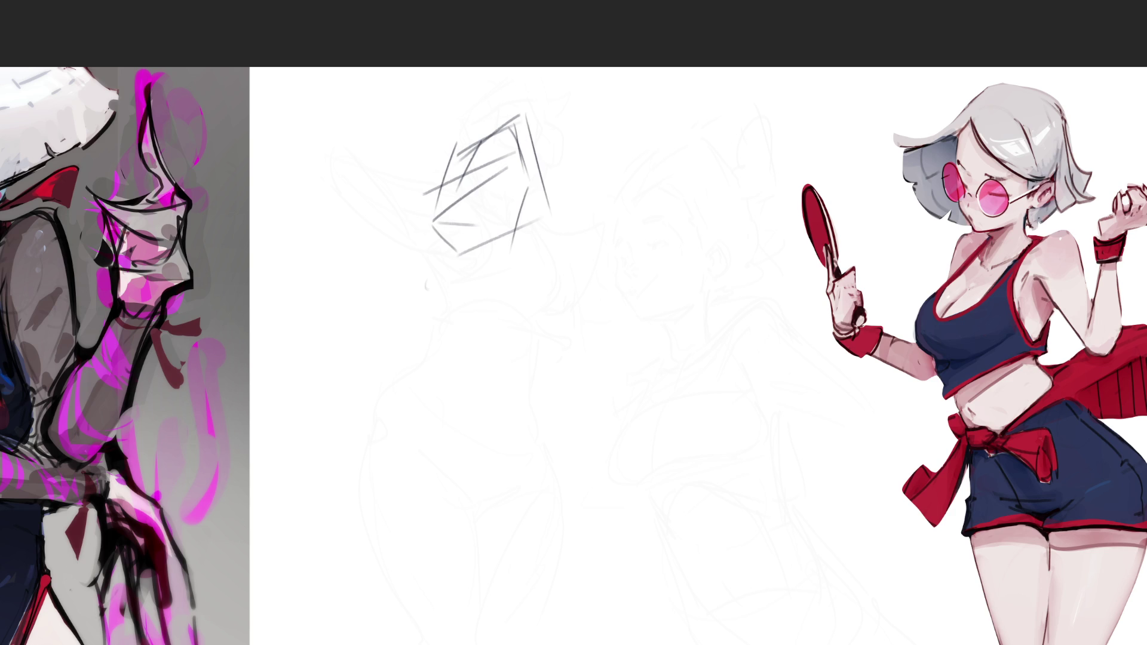
left_click_drag(420, 251, 525, 240)
left_click_drag(543, 168, 521, 225)
left_click_drag(527, 209, 548, 205)
left_click_drag(449, 149, 517, 105)
left_click_drag(531, 135, 537, 210)
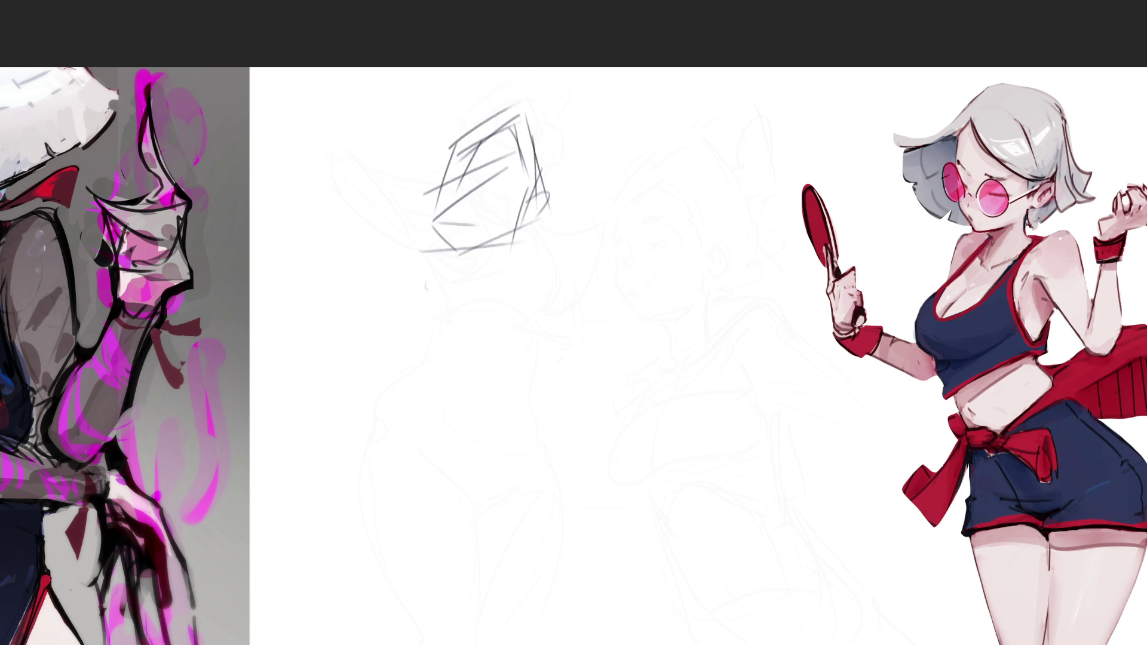
Step: Sketch loose hair arcs falling around both sides of the head
left_click_drag(487, 110, 425, 287)
left_click_drag(538, 149, 565, 237)
left_click_drag(526, 117, 583, 233)
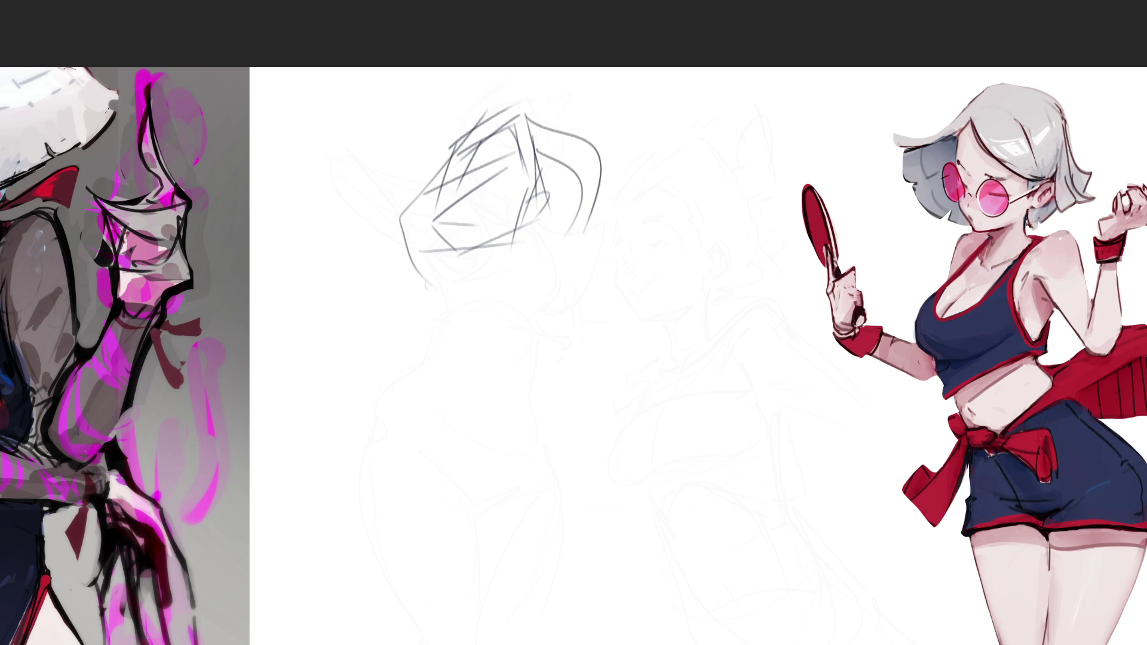
mouse_move(536, 156)
left_mouse_down()
mouse_move(553, 190)
mouse_move(588, 179)
left_mouse_up()
mouse_move(605, 152)
left_mouse_down()
mouse_move(598, 222)
mouse_move(575, 244)
left_mouse_up()
mouse_move(480, 111)
left_mouse_down()
mouse_move(455, 147)
mouse_move(436, 266)
left_mouse_up()
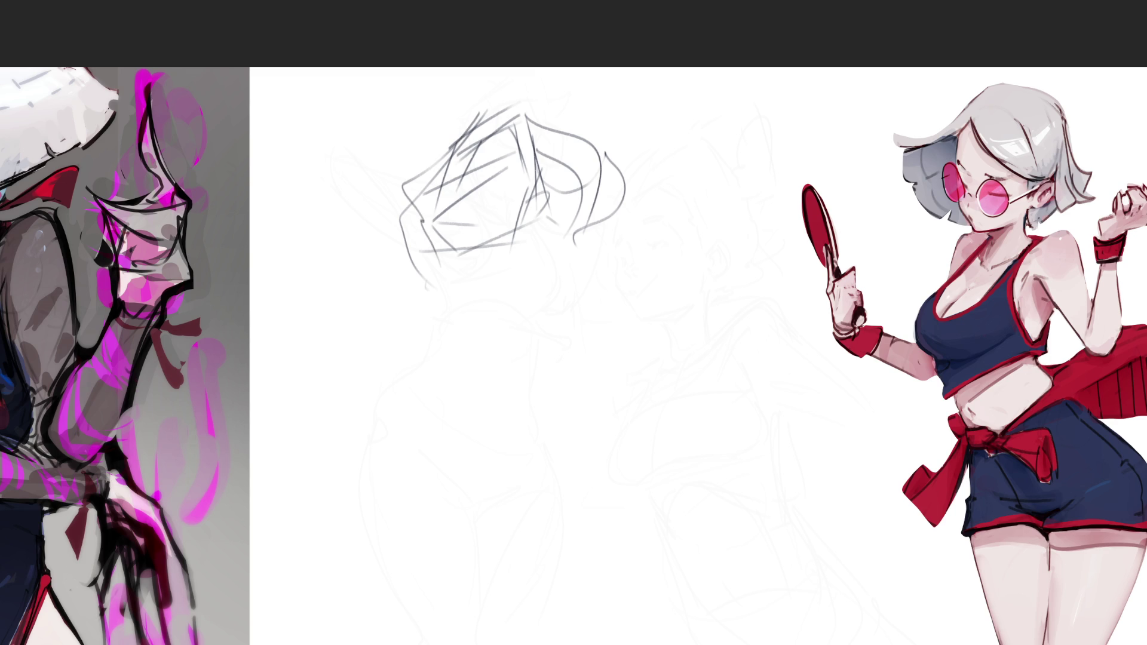
Step: Rough in the torso below the head with long lines, curves and a body-direction diagonal
left_click_drag(502, 244, 398, 290)
left_click_drag(454, 252, 465, 294)
left_click_drag(515, 225, 493, 323)
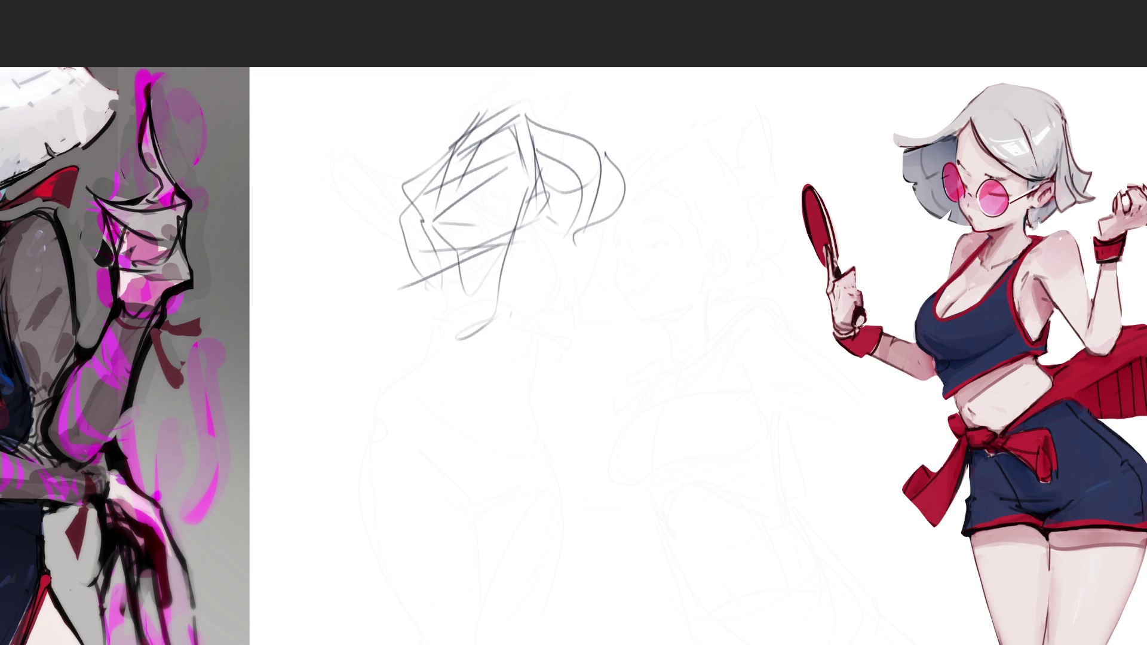
left_click_drag(577, 242, 355, 417)
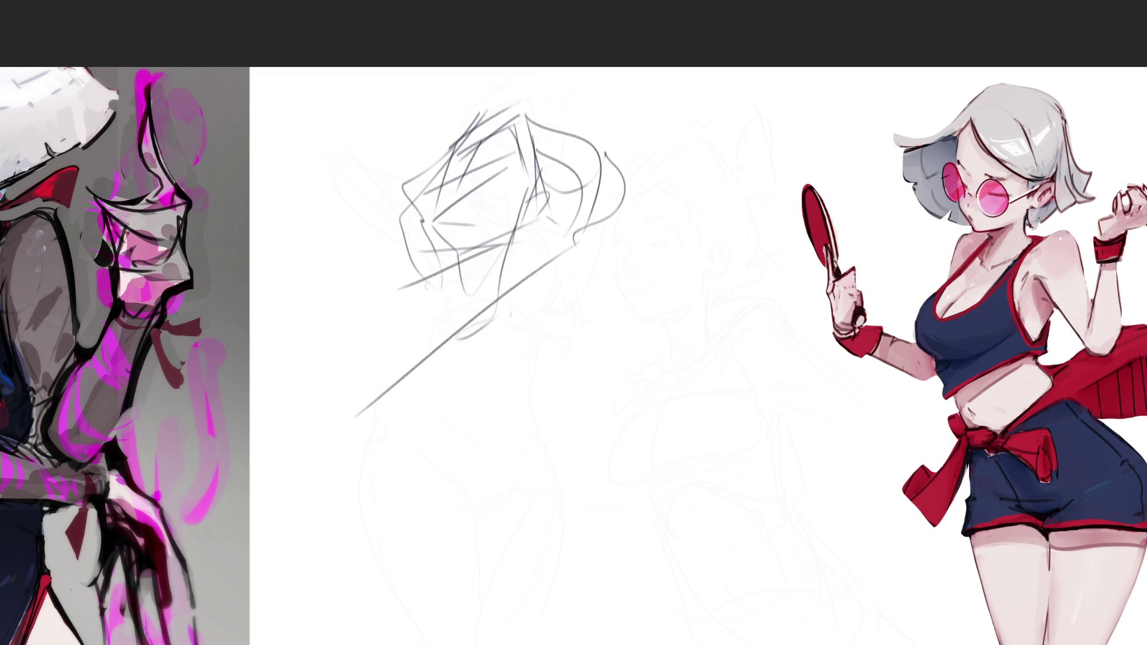
mouse_move(448, 230)
left_mouse_down()
mouse_move(385, 212)
mouse_move(500, 260)
mouse_move(565, 222)
left_mouse_up()
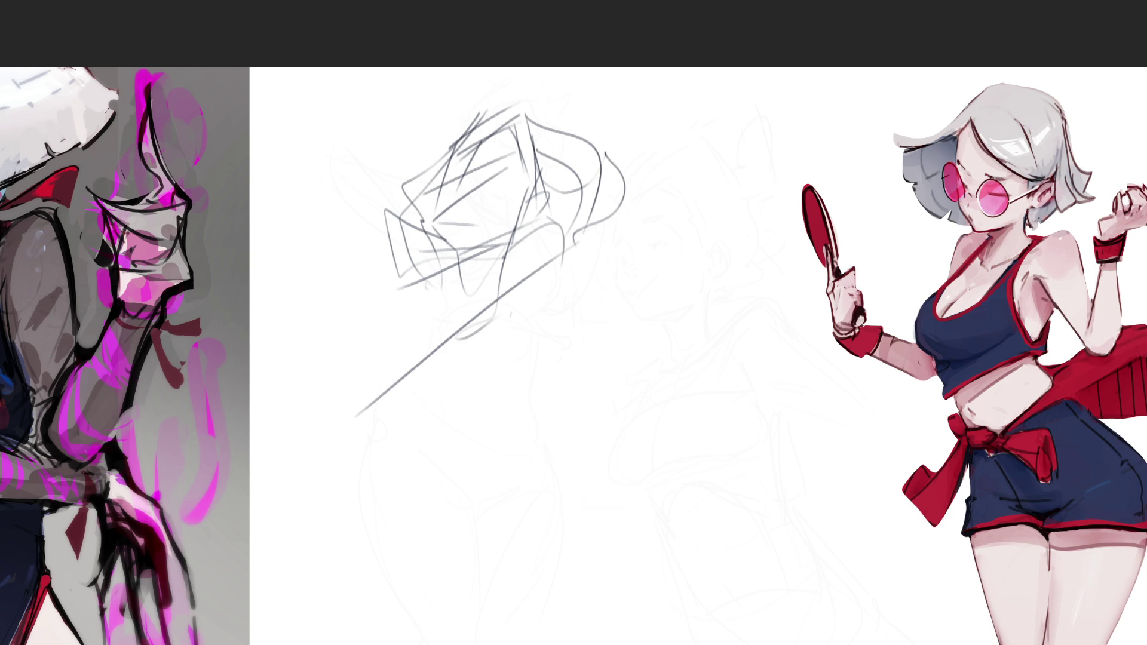
left_click_drag(442, 119, 373, 220)
mouse_move(372, 239)
left_mouse_down()
mouse_move(382, 263)
mouse_move(490, 273)
mouse_move(635, 236)
mouse_move(555, 267)
left_mouse_up()
left_click_drag(597, 214, 568, 249)
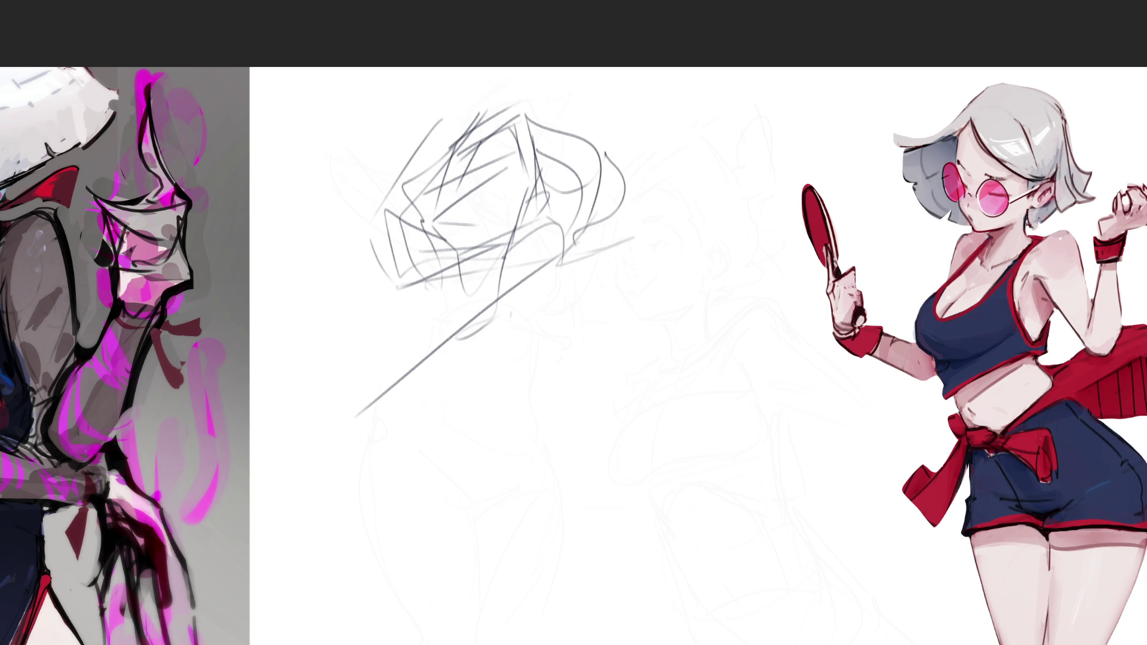
left_click_drag(642, 134, 628, 239)
left_click_drag(435, 144, 399, 351)
left_click_drag(525, 261, 385, 400)
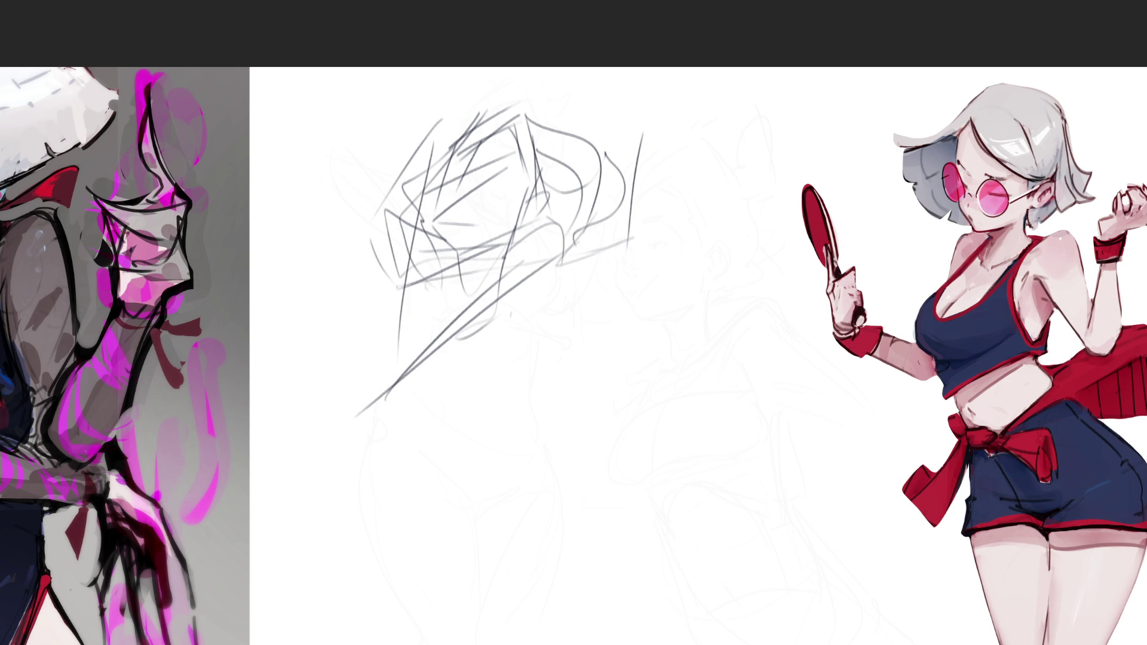
left_click_drag(556, 258, 486, 376)
Step: Sweep long parallel diagonals and curves toward the upper right, adding a horizontal base line
mouse_move(368, 457)
left_mouse_down()
mouse_move(533, 348)
mouse_move(557, 469)
left_mouse_up()
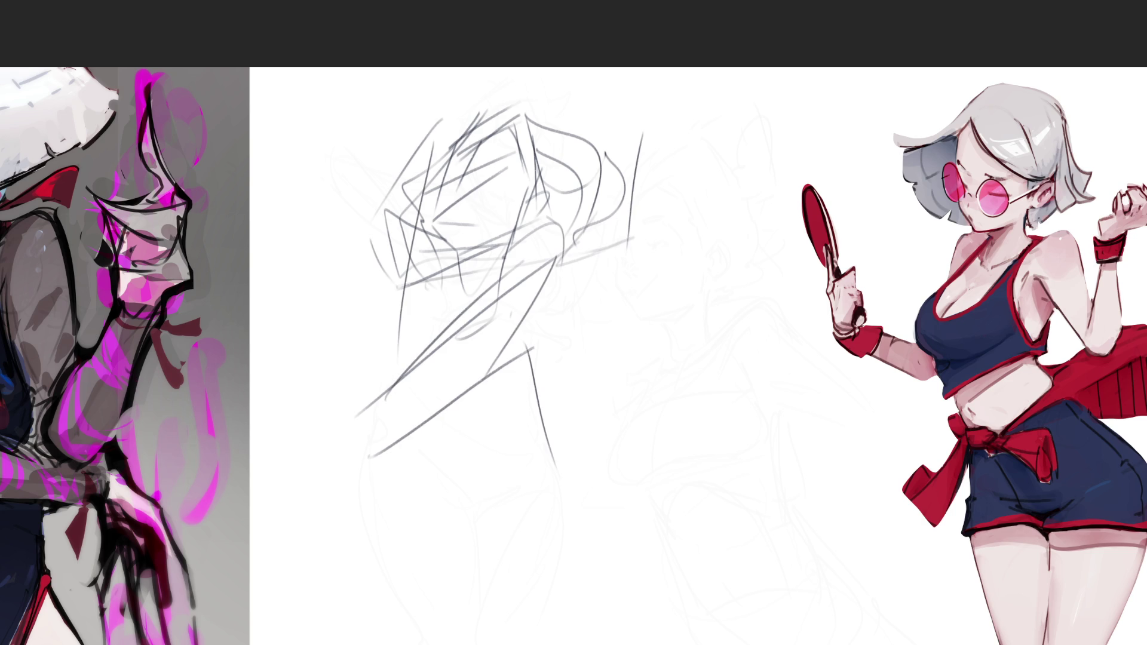
left_click_drag(404, 394, 477, 535)
left_click_drag(545, 381, 479, 586)
mouse_move(449, 485)
left_mouse_down()
mouse_move(625, 310)
mouse_move(623, 329)
left_mouse_up()
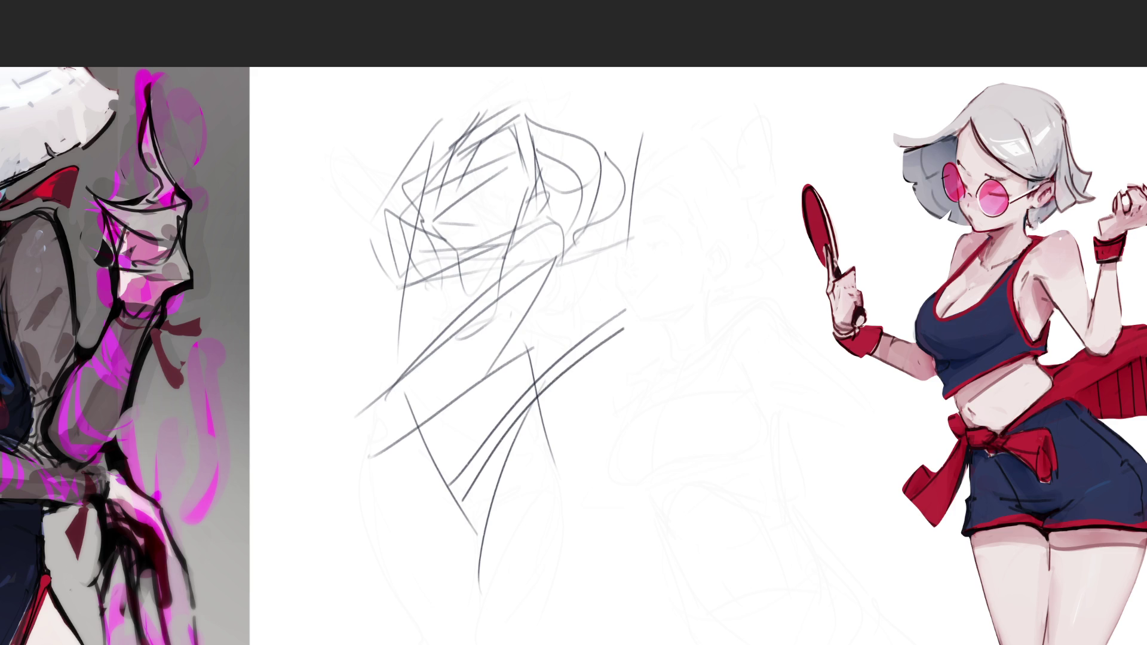
left_click_drag(520, 438, 668, 297)
left_click_drag(557, 400, 705, 281)
left_click_drag(551, 401, 714, 286)
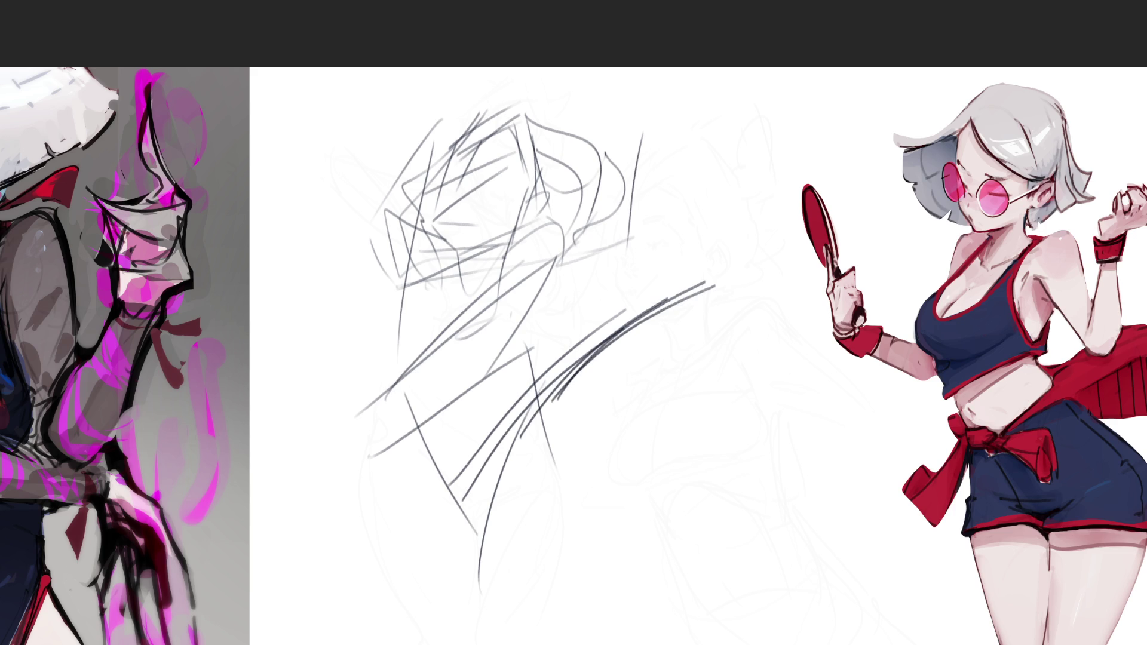
mouse_move(531, 372)
left_mouse_down()
mouse_move(592, 422)
mouse_move(598, 569)
mouse_move(610, 578)
left_mouse_up()
mouse_move(597, 578)
left_mouse_down()
mouse_move(521, 583)
mouse_move(525, 570)
left_mouse_up()
mouse_move(542, 414)
left_mouse_down()
mouse_move(553, 403)
mouse_move(797, 465)
mouse_move(616, 561)
mouse_move(861, 504)
left_mouse_up()
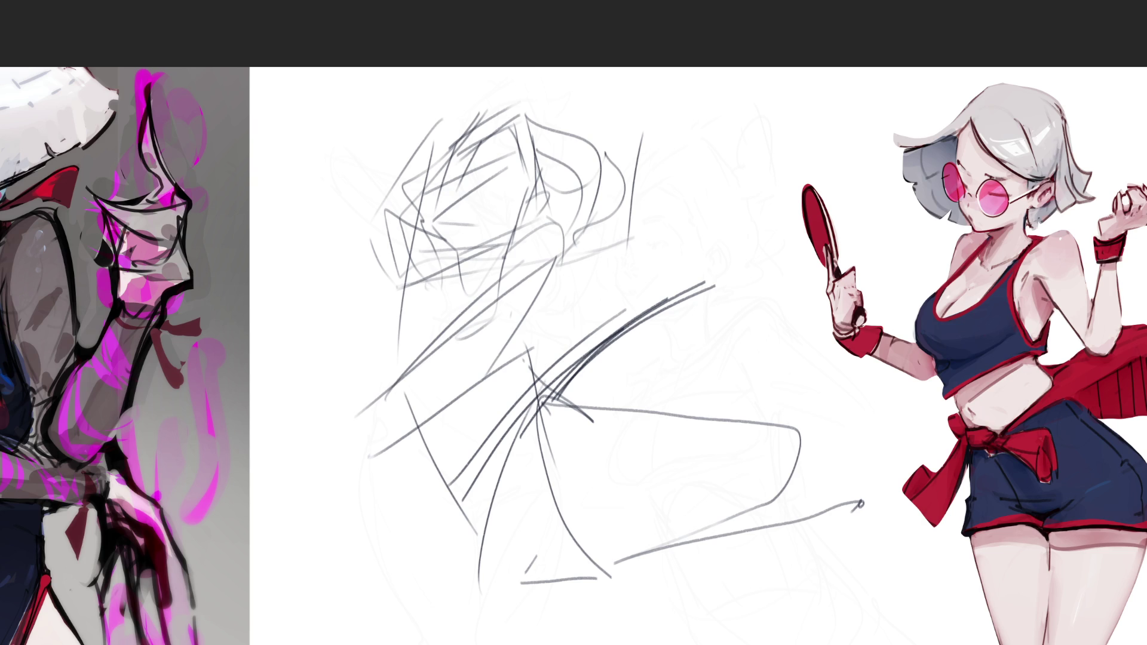
Step: Add a tent-shaped peak above the head, a top-left diagonal, and lower-left leg lines
mouse_move(524, 237)
left_mouse_down()
mouse_move(692, 177)
mouse_move(521, 307)
left_mouse_up()
mouse_move(644, 199)
left_mouse_down()
mouse_move(655, 70)
mouse_move(690, 201)
left_mouse_up()
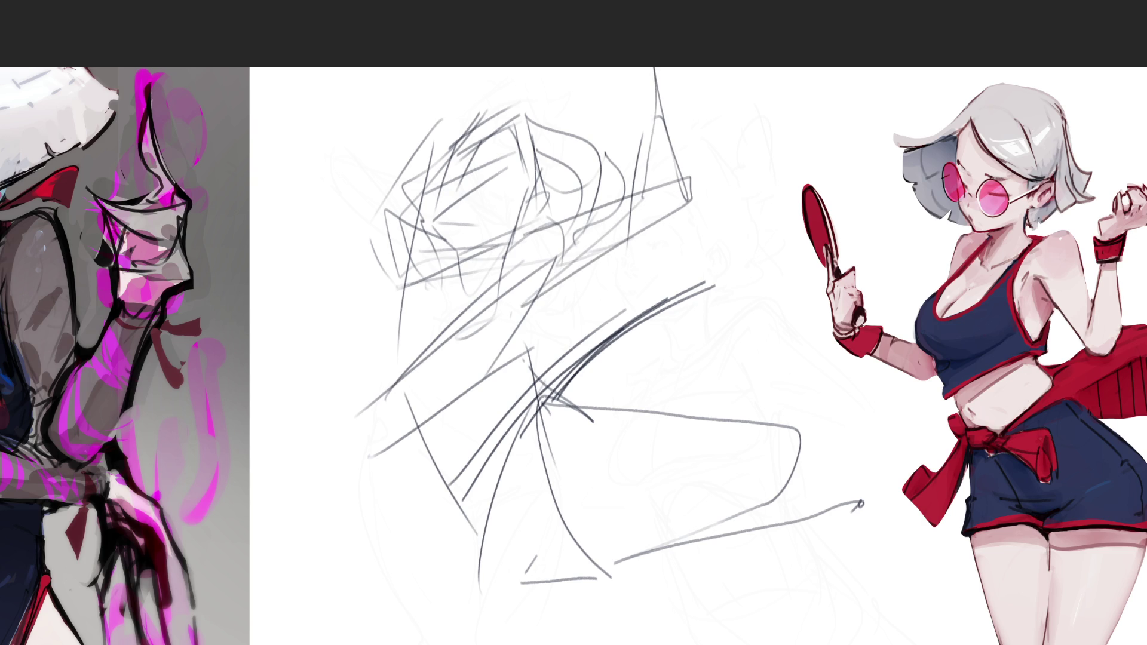
mouse_move(415, 263)
left_mouse_down()
mouse_move(387, 162)
mouse_move(478, 68)
mouse_move(403, 142)
left_mouse_up()
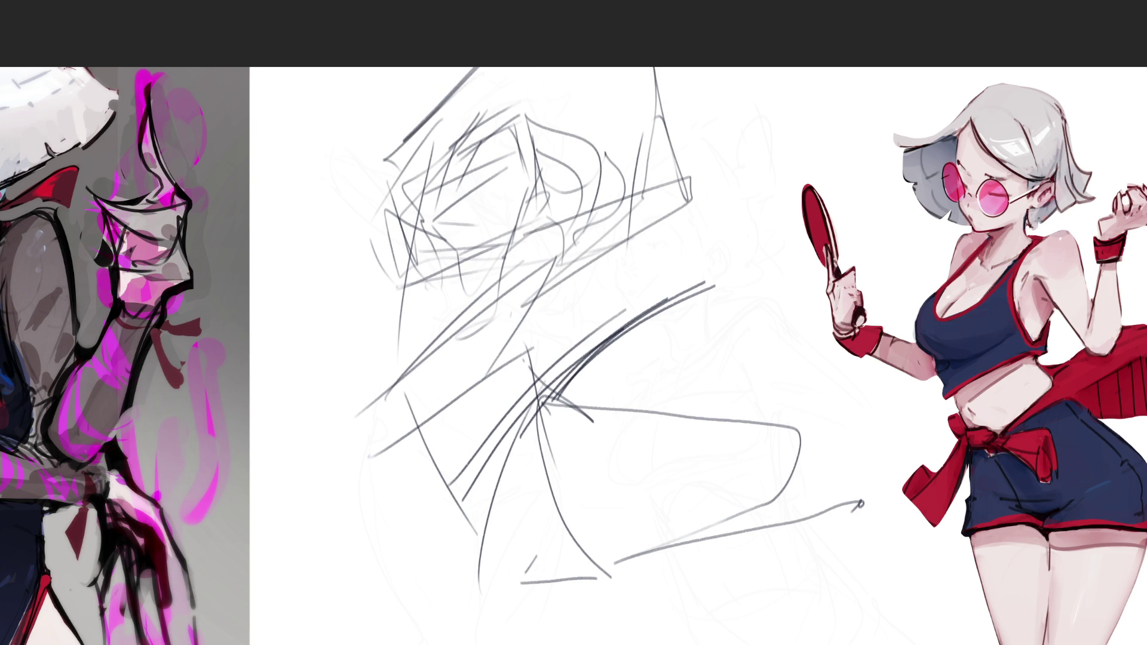
mouse_move(413, 469)
left_mouse_down()
mouse_move(425, 574)
mouse_move(491, 594)
left_mouse_up()
left_click_drag(491, 593, 482, 625)
mouse_move(429, 459)
left_mouse_down()
mouse_move(504, 644)
mouse_move(576, 635)
left_mouse_up()
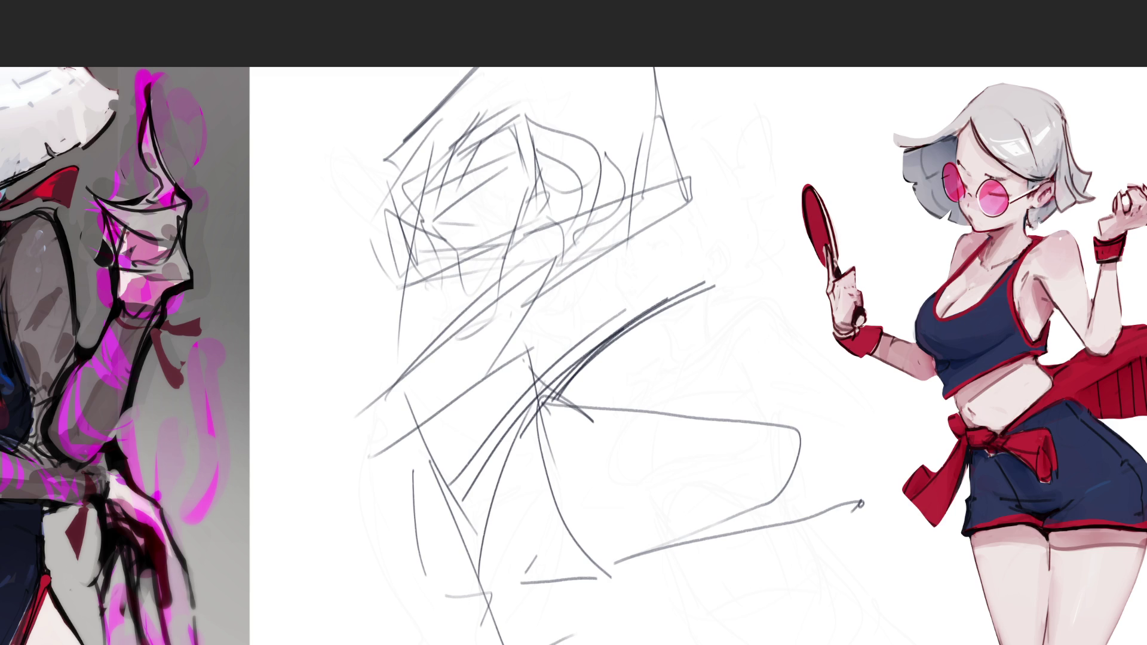
Step: Mark an eye and short face stroke, then draw an ear on the head
mouse_move(499, 152)
left_mouse_down()
mouse_move(459, 175)
mouse_move(481, 147)
mouse_move(458, 159)
mouse_move(456, 207)
left_mouse_up()
mouse_move(451, 158)
left_mouse_down()
mouse_move(435, 213)
mouse_move(455, 245)
left_mouse_up()
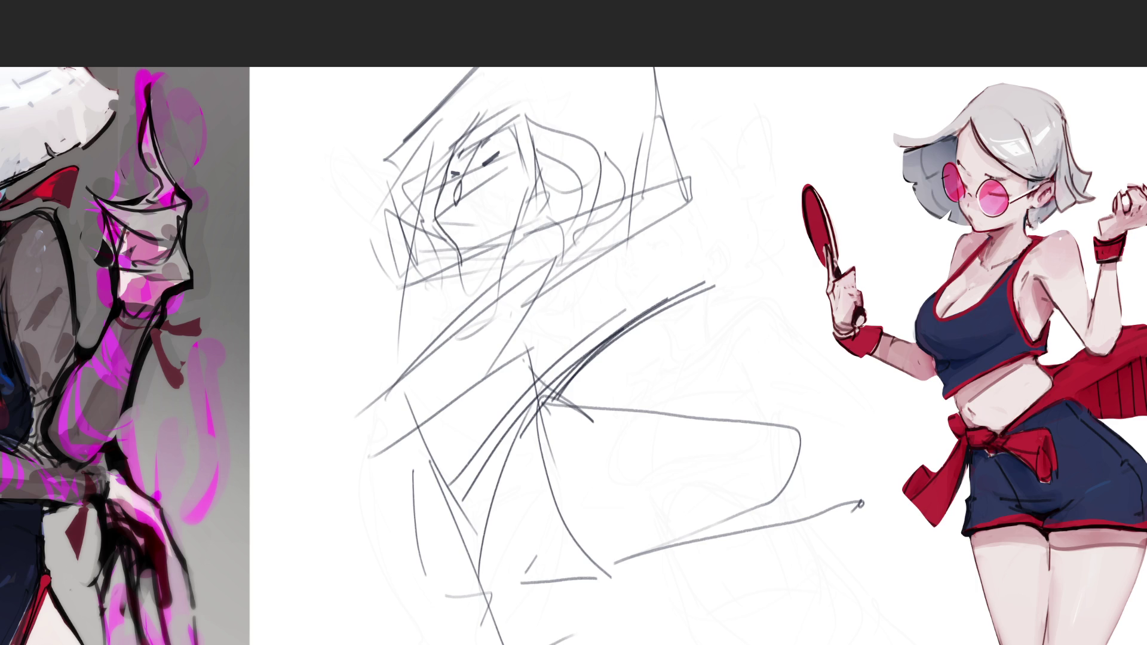
mouse_move(537, 177)
left_mouse_down()
mouse_move(548, 188)
mouse_move(532, 202)
mouse_move(534, 191)
left_mouse_up()
Step: Add hair spikes and strands along the top and sides of the head
mouse_move(454, 146)
left_mouse_down()
mouse_move(535, 77)
mouse_move(525, 102)
left_mouse_up()
left_click_drag(528, 107, 613, 89)
left_click_drag(593, 98, 623, 168)
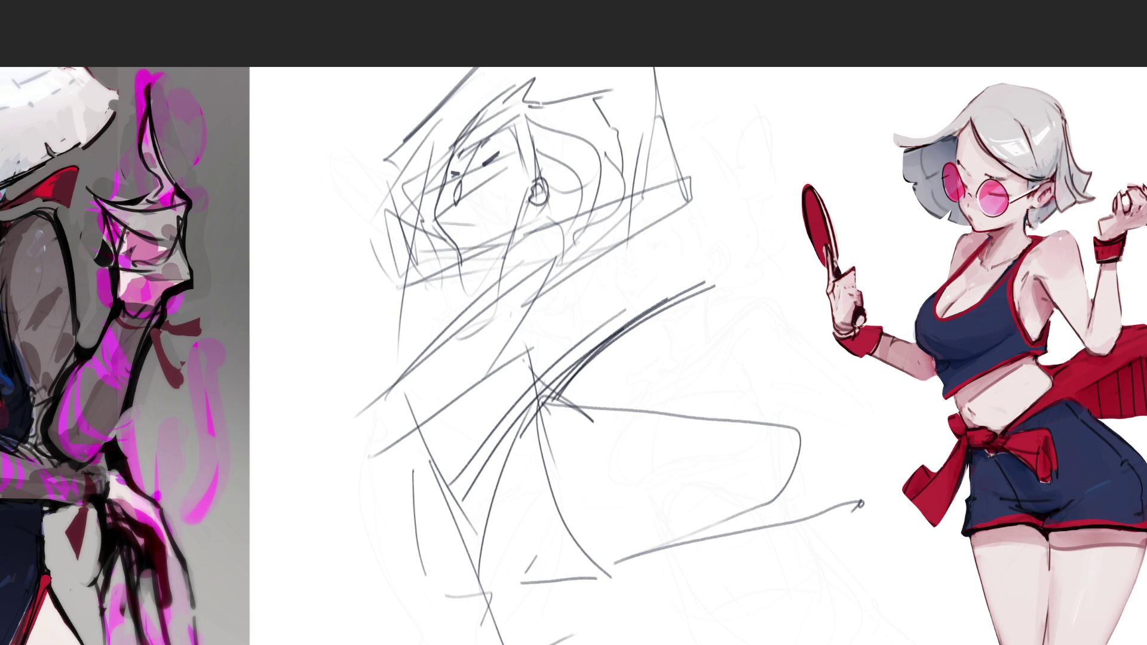
mouse_move(451, 134)
left_mouse_down()
mouse_move(431, 153)
mouse_move(428, 187)
left_mouse_up()
left_click_drag(623, 162, 614, 180)
mouse_move(508, 126)
left_mouse_down()
mouse_move(531, 214)
mouse_move(456, 309)
left_mouse_up()
Step: Draw curved torso, hip and leg lines down the figure's body
mouse_move(517, 245)
left_mouse_down()
mouse_move(509, 351)
mouse_move(519, 356)
left_mouse_up()
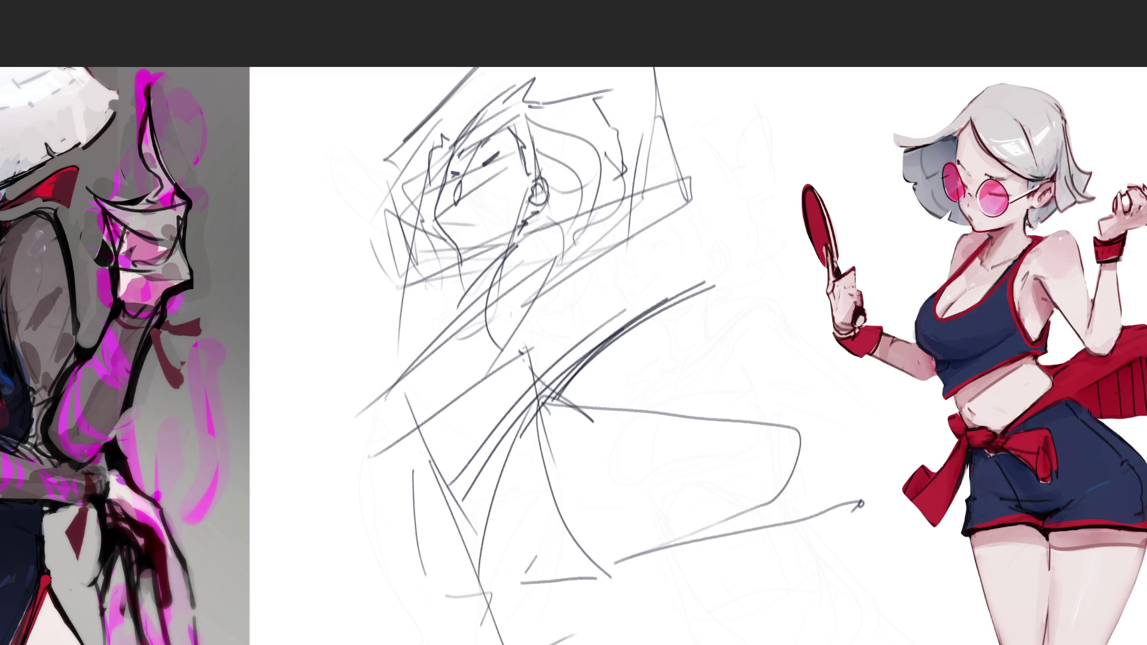
left_click_drag(460, 254, 439, 308)
left_click_drag(453, 247, 386, 382)
left_click_drag(507, 357, 525, 368)
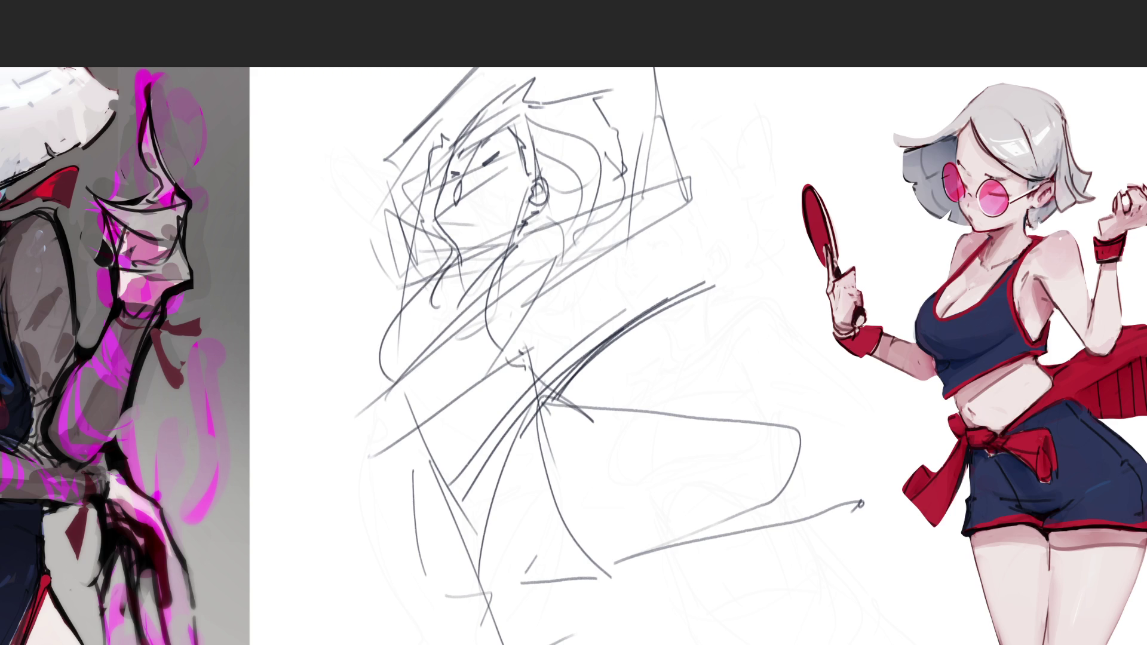
left_click_drag(408, 396, 463, 507)
mouse_move(519, 358)
left_mouse_down()
mouse_move(532, 373)
mouse_move(497, 430)
left_mouse_up()
left_click_drag(534, 376, 559, 503)
left_click_drag(456, 496, 555, 582)
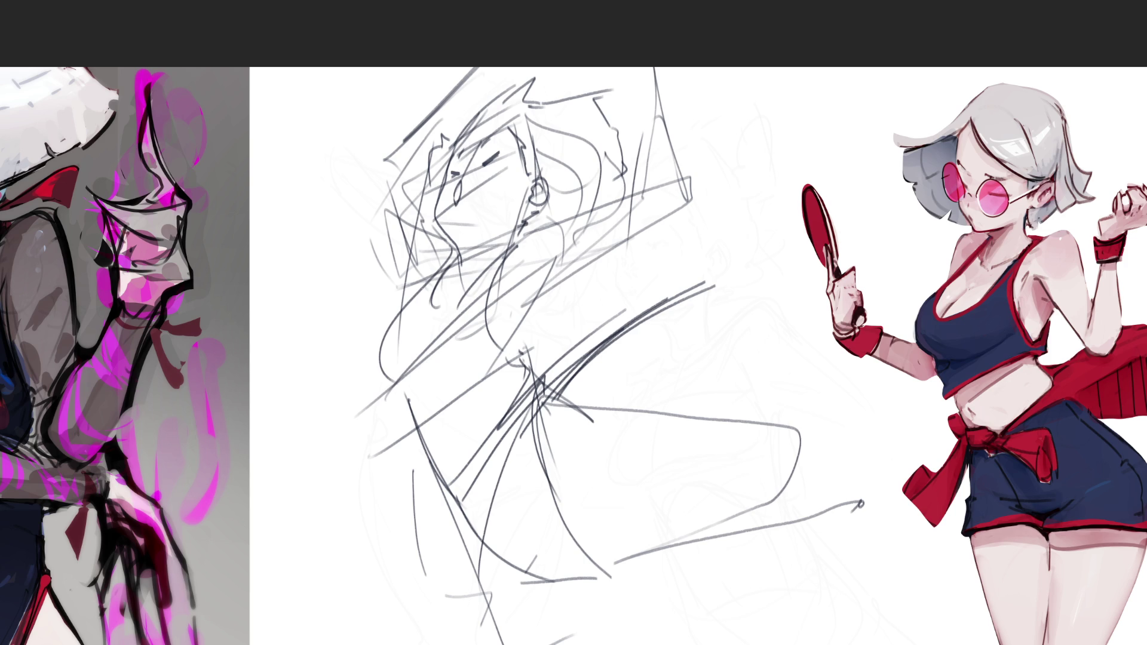
Step: Sweep a looping line up to the figure's right, then try marks by the eye, undoing two
mouse_move(541, 394)
left_mouse_down()
mouse_move(686, 301)
mouse_move(784, 340)
mouse_move(740, 168)
mouse_move(815, 194)
mouse_move(879, 139)
left_mouse_up()
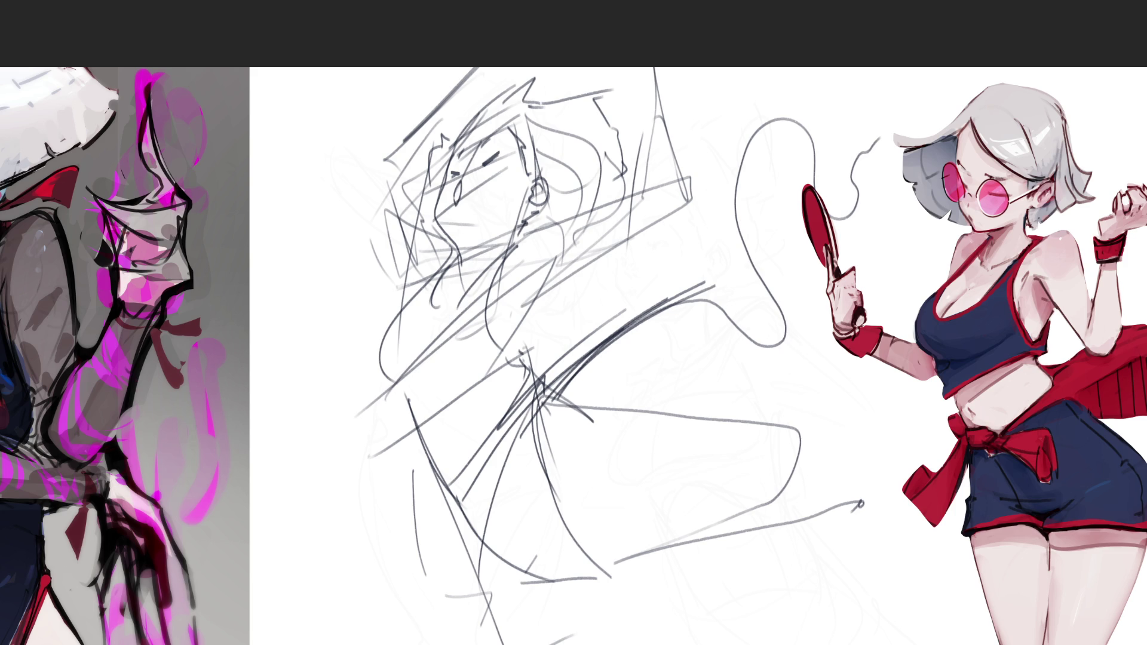
mouse_move(624, 328)
left_mouse_down()
mouse_move(750, 336)
mouse_move(731, 214)
mouse_move(814, 190)
mouse_move(868, 149)
left_mouse_up()
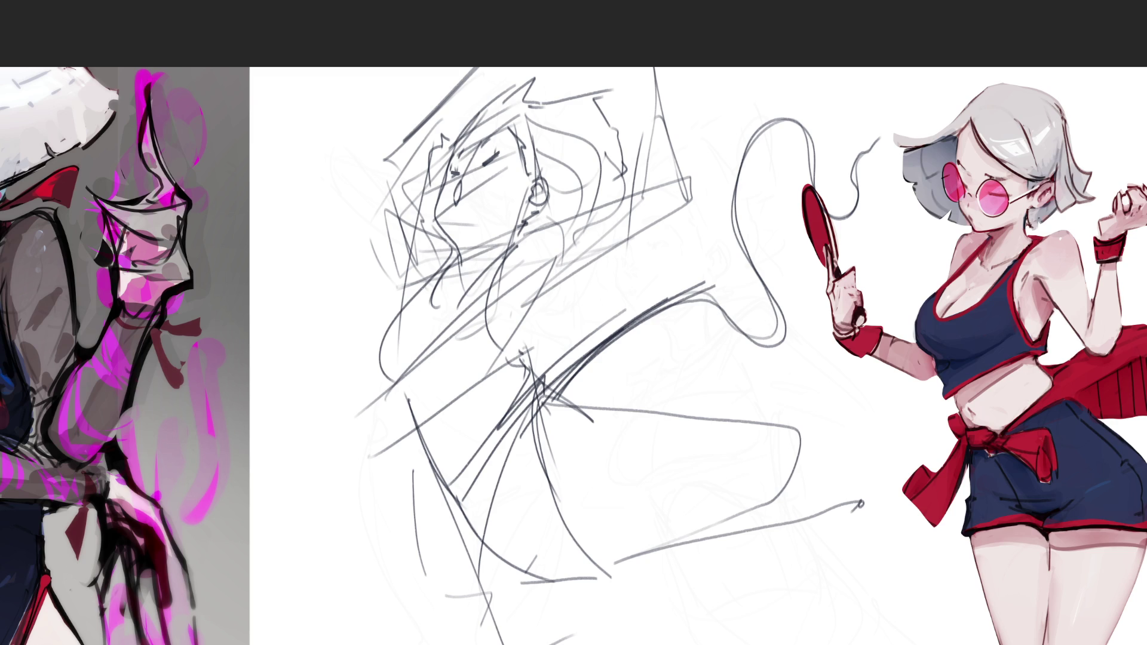
left_click_drag(496, 149, 505, 141)
left_click_drag(478, 168, 459, 192)
key("ctrl+z")
left_click_drag(467, 168, 462, 179)
key("ctrl+z")
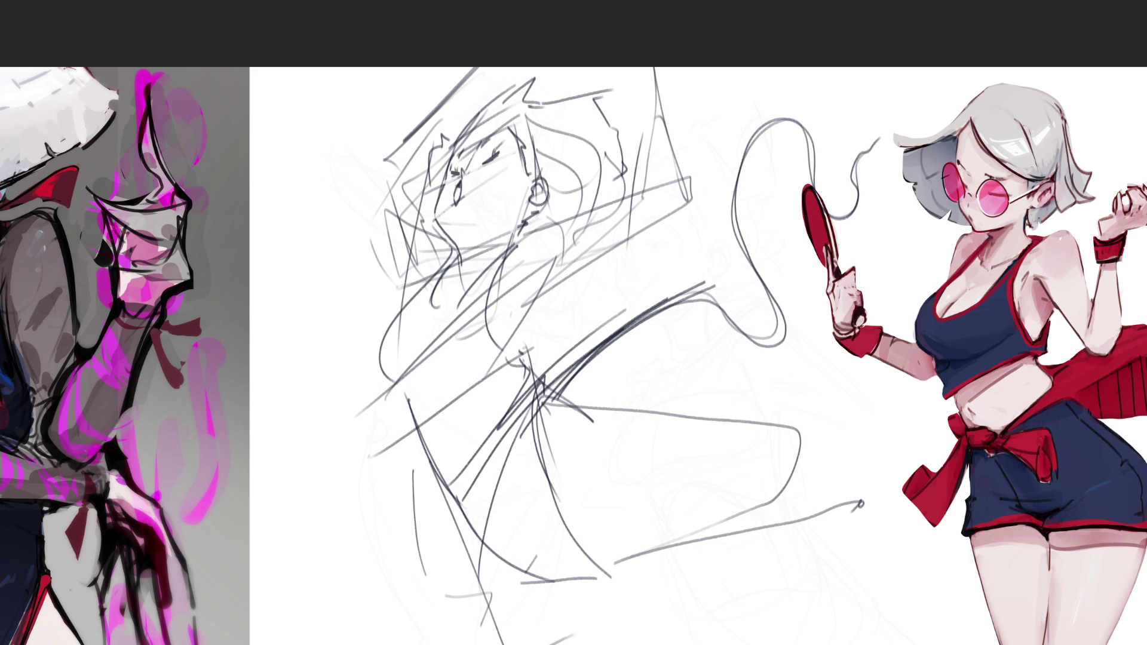
Step: Add angular hair strokes atop the head and reinforce the faint neck lines
left_click_drag(468, 118, 540, 67)
left_click_drag(532, 87, 553, 71)
left_click_drag(418, 218, 423, 287)
left_click_drag(415, 229, 413, 298)
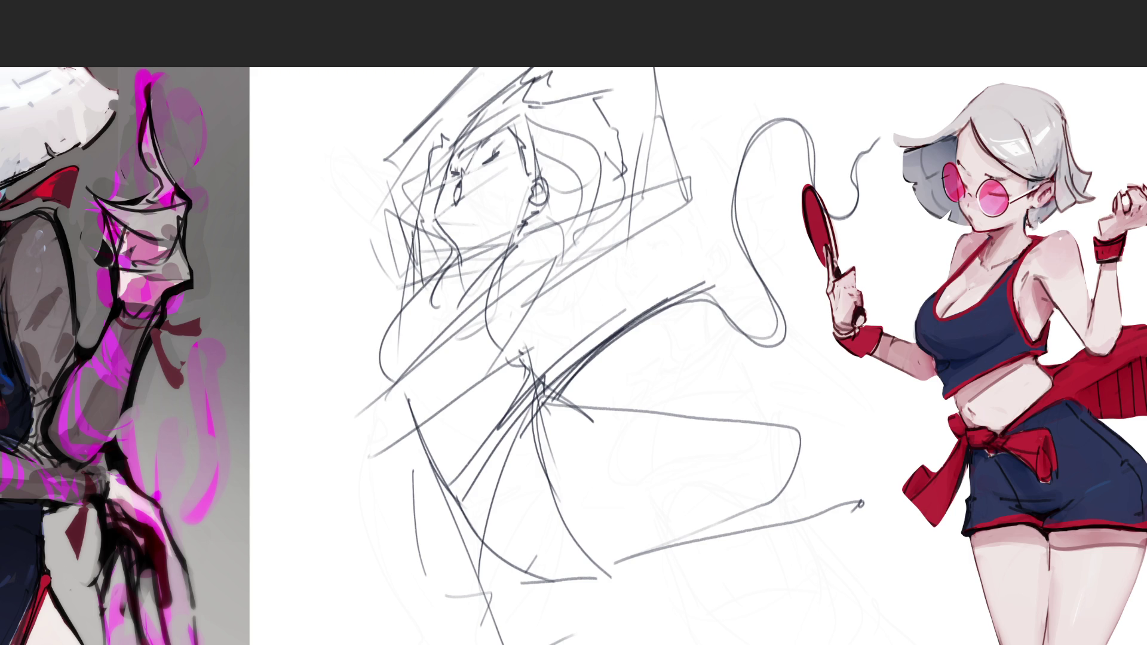
Step: Rough in zigzag pencil strokes across the upper body
left_click_drag(555, 255, 524, 305)
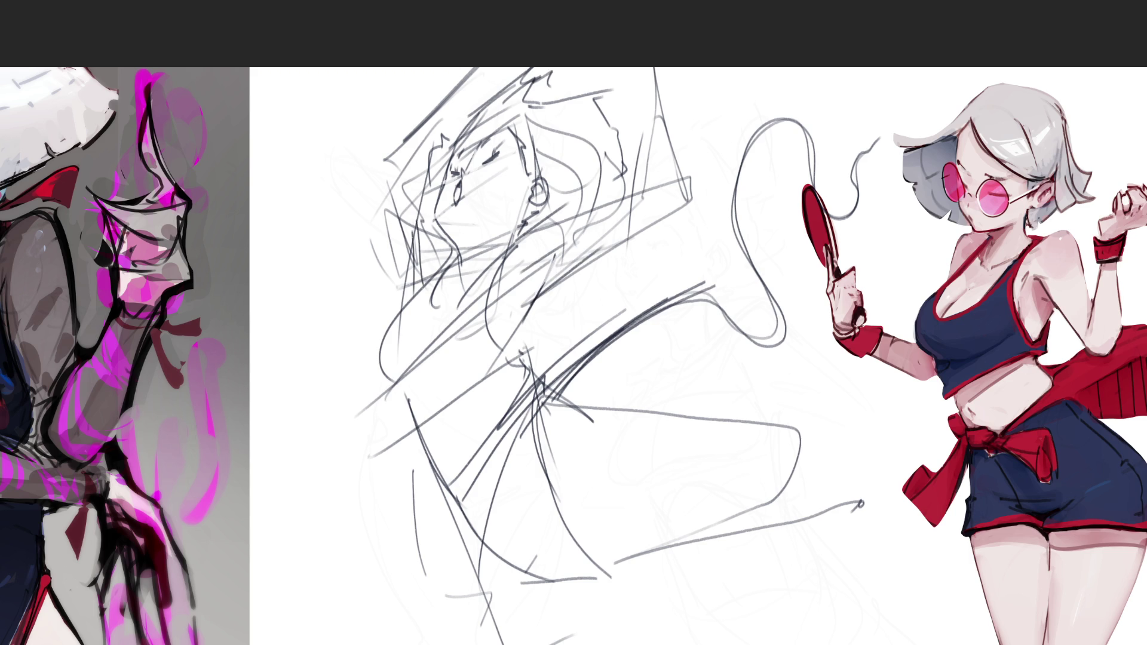
left_click_drag(543, 289, 642, 212)
mouse_move(547, 231)
left_mouse_down()
mouse_move(644, 180)
mouse_move(692, 170)
mouse_move(610, 251)
left_mouse_up()
mouse_move(632, 195)
left_mouse_down()
mouse_move(694, 75)
mouse_move(685, 179)
left_mouse_up()
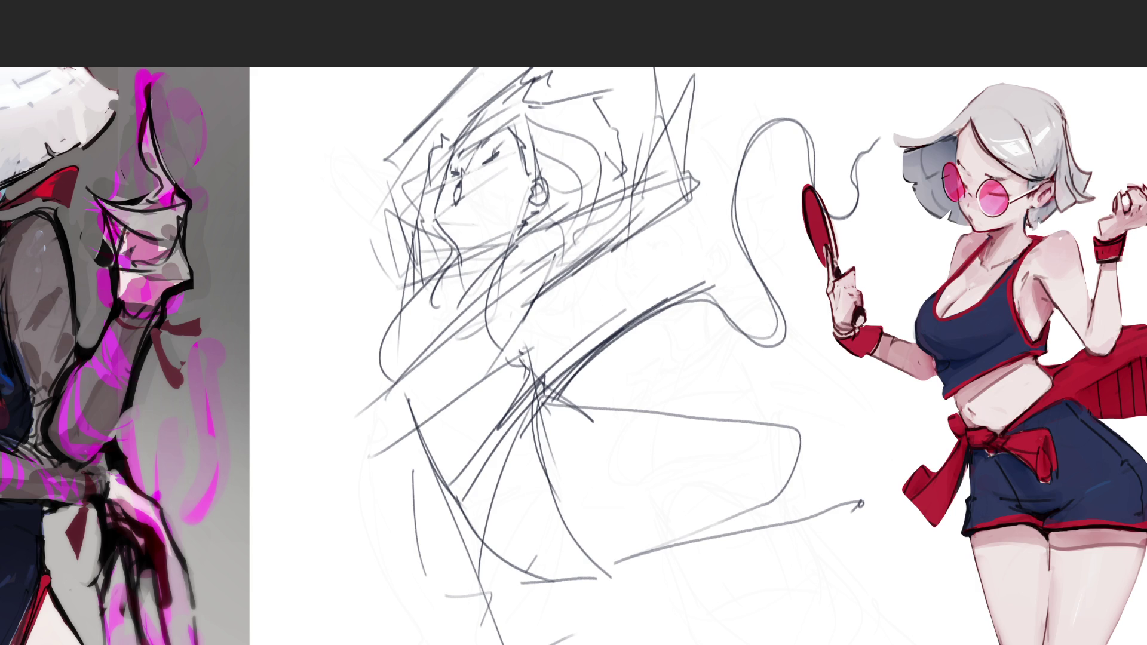